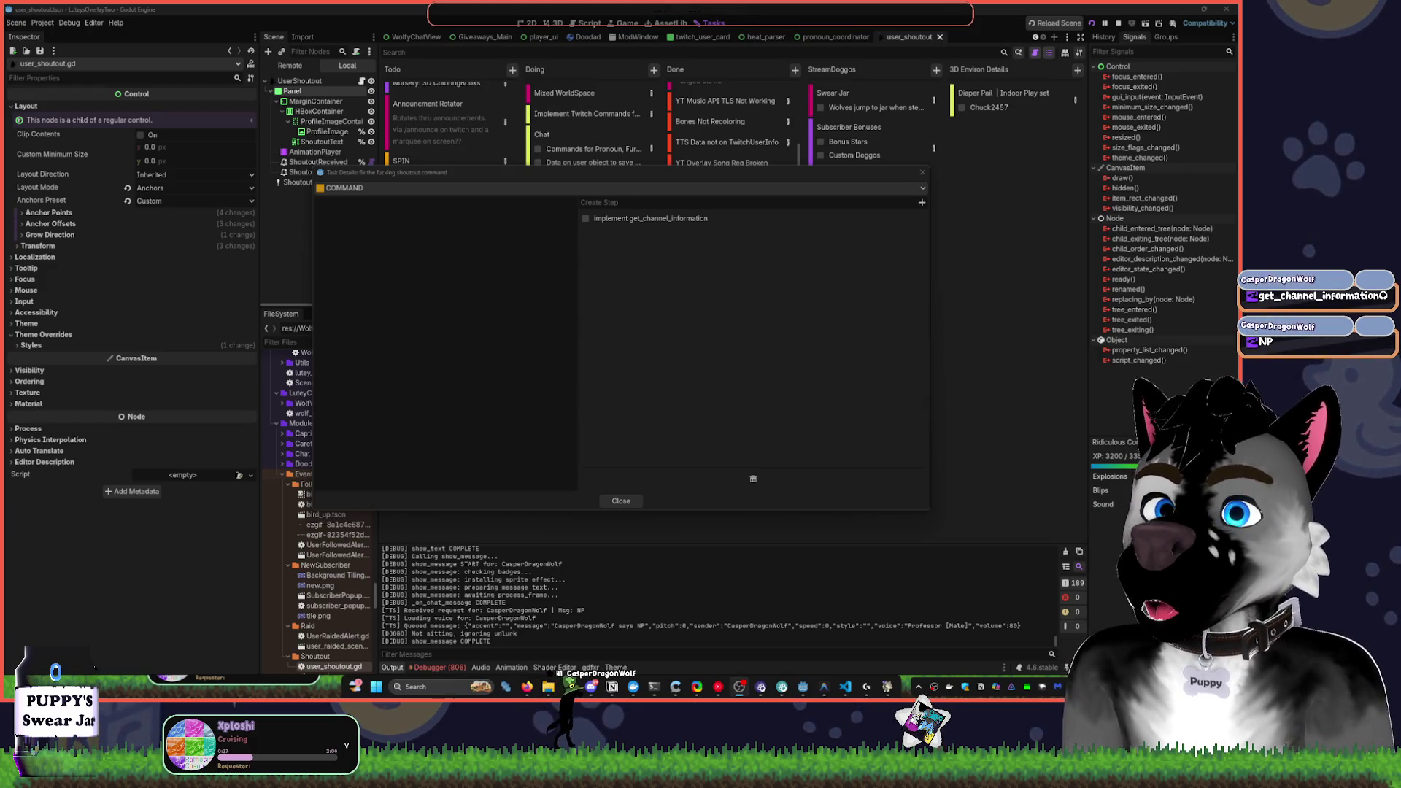
Close the Task Details dialog of the shoutout command card
left_click(620, 501)
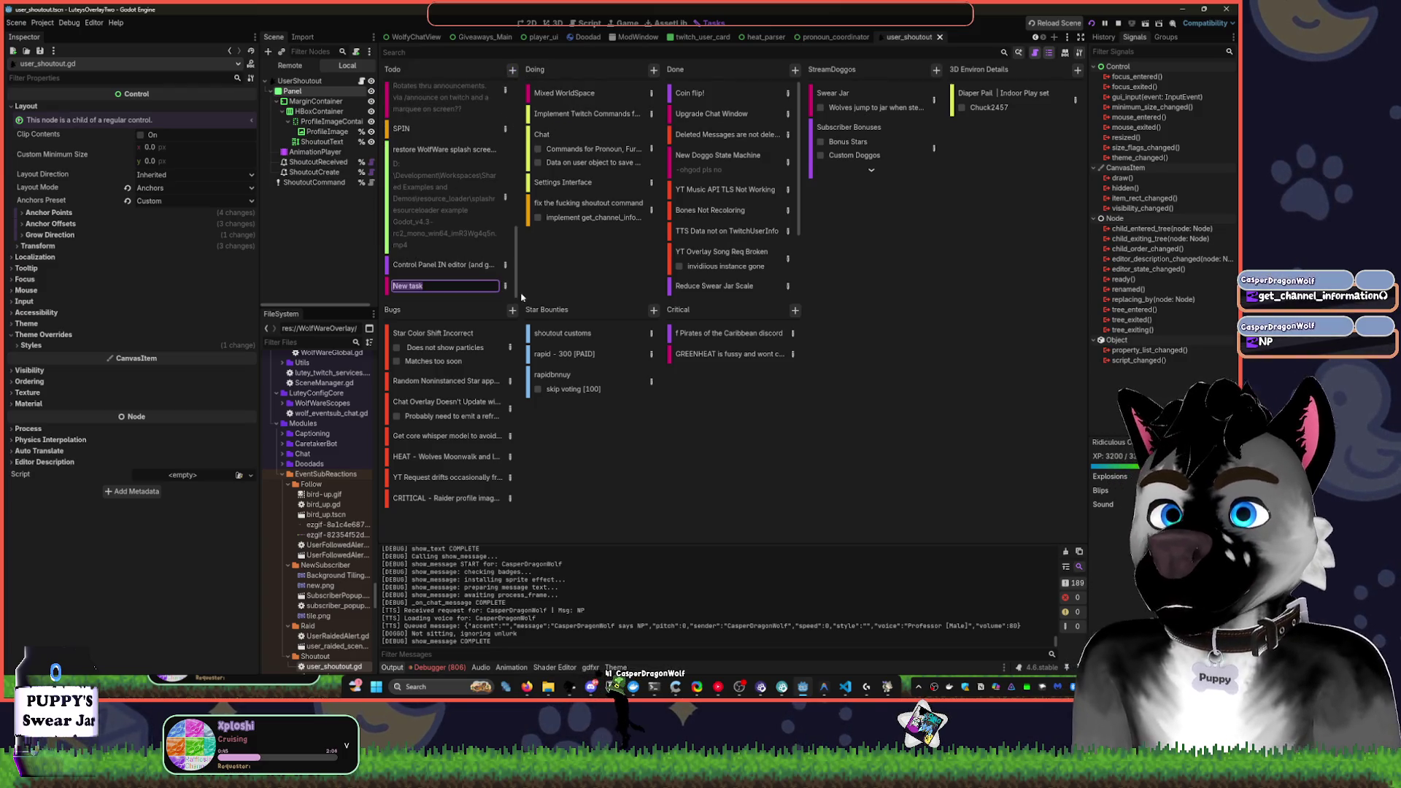
Delete the blank Todo card and add a Todo task titled 'Teams | account info'
left_click(392, 296)
right_click(392, 296)
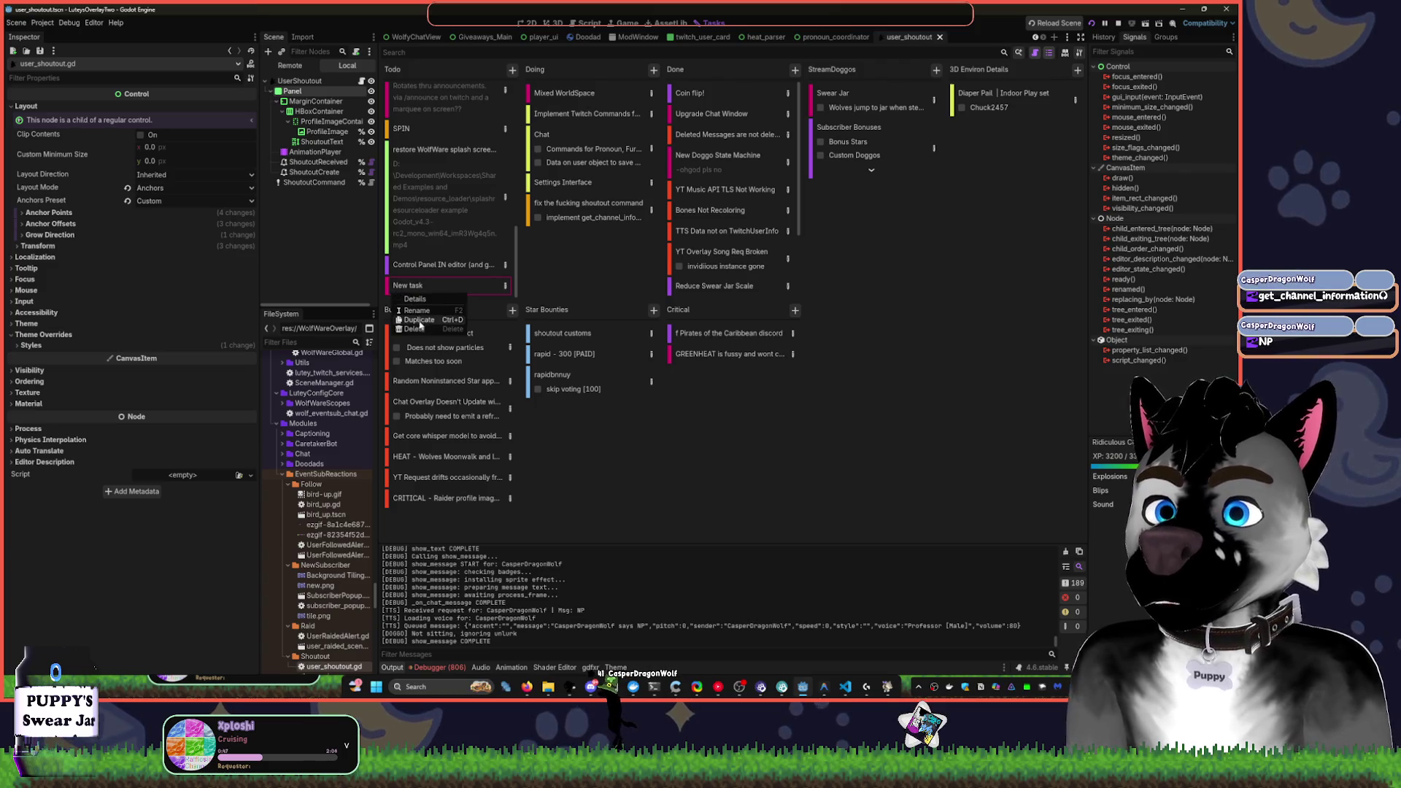
left_click(420, 324)
left_click(512, 69)
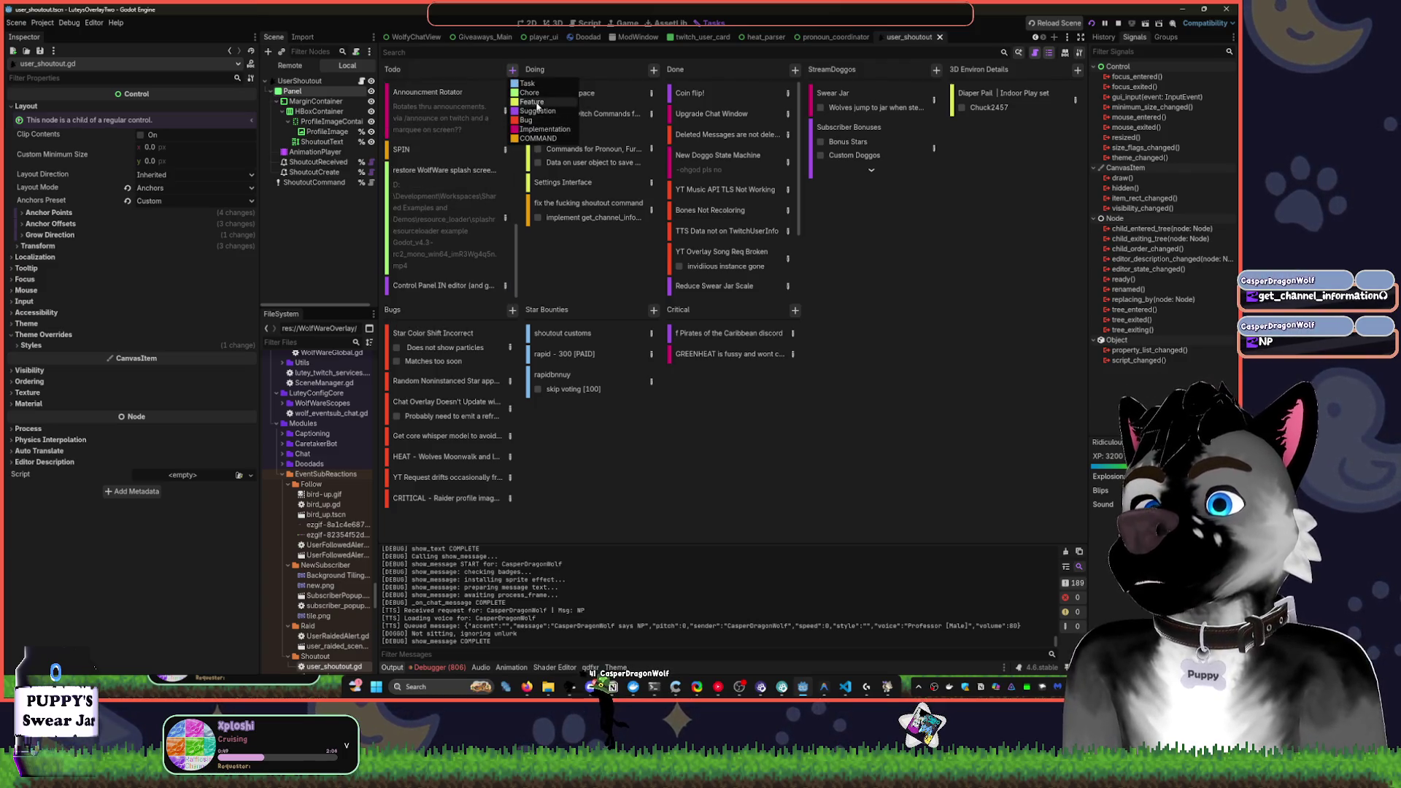
left_click(536, 106)
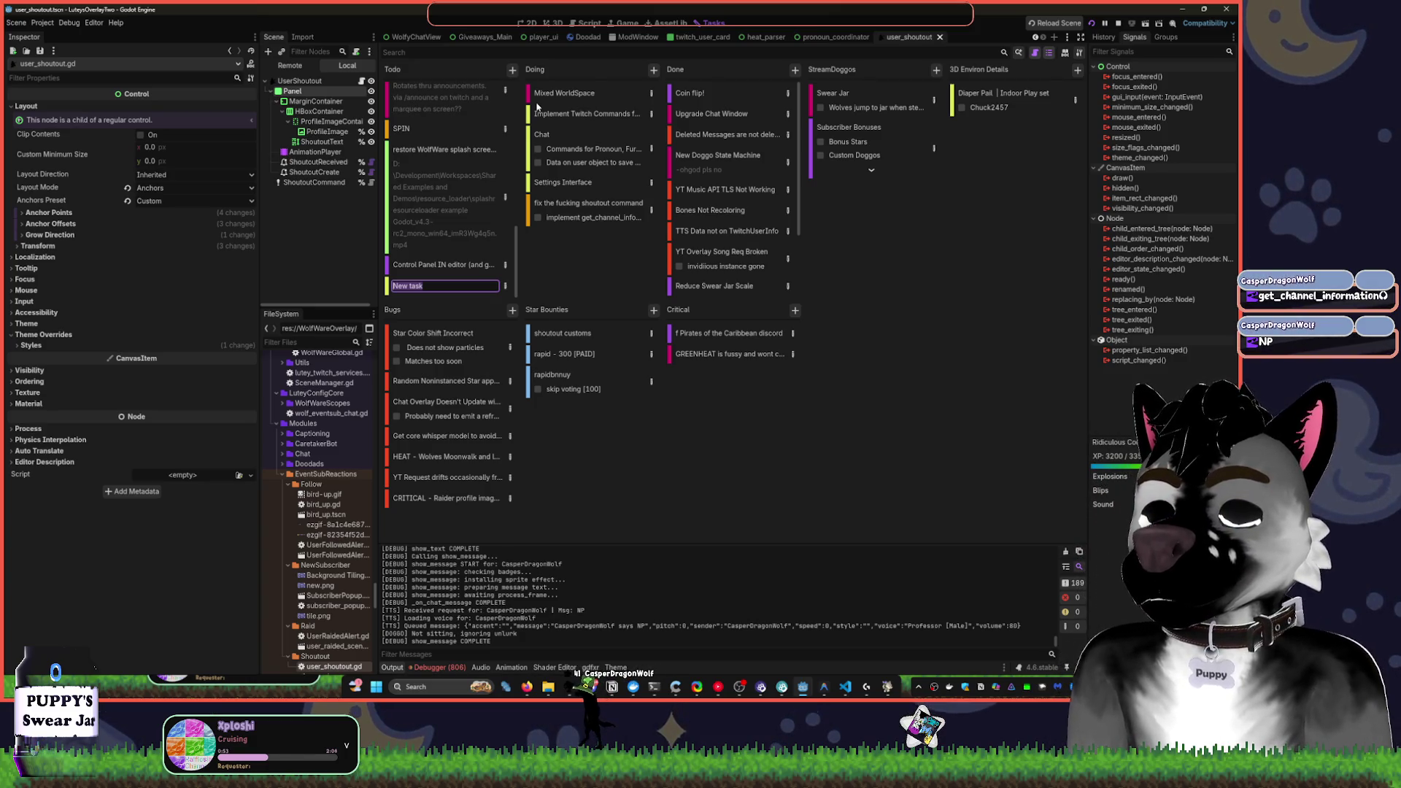
type("Teams |")
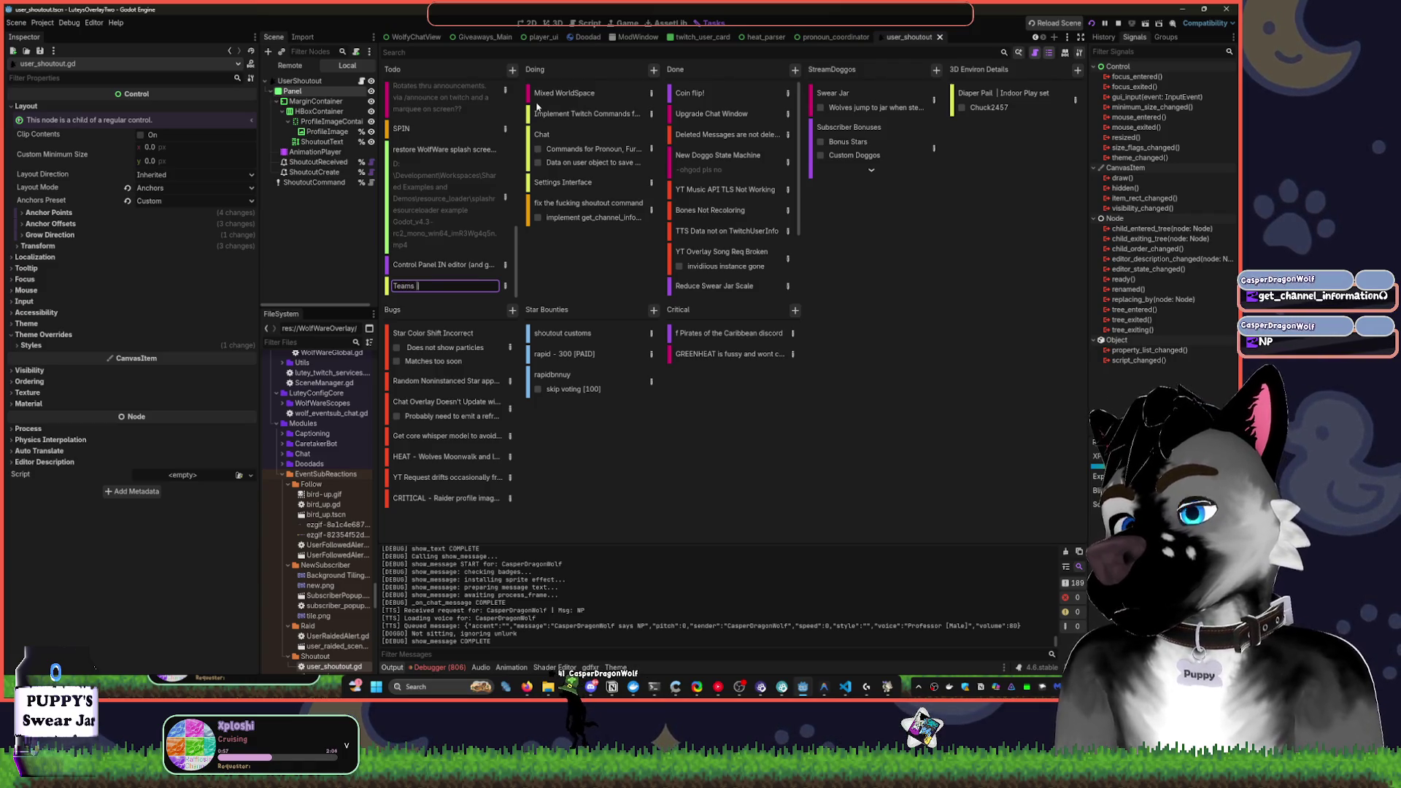
type("ount info")
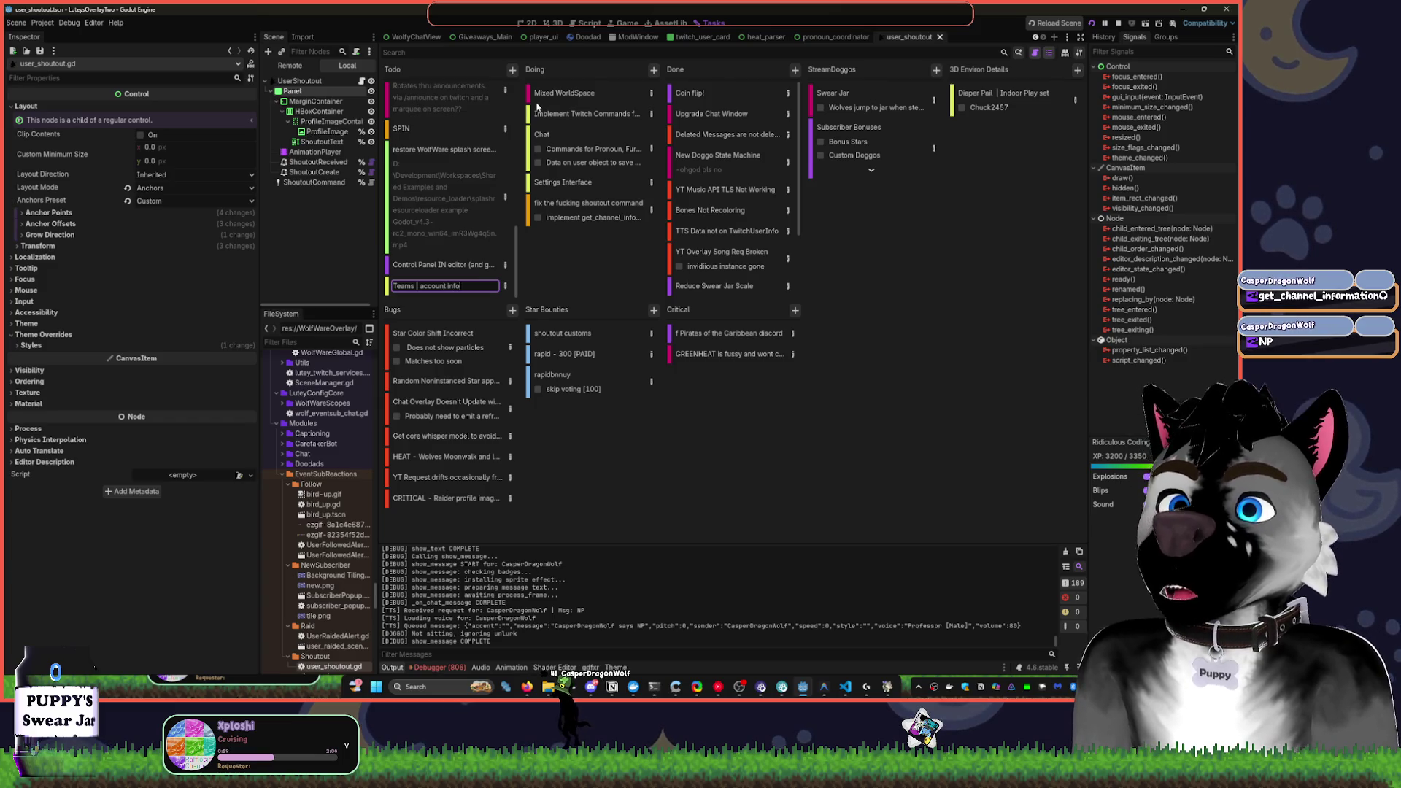
key("Return")
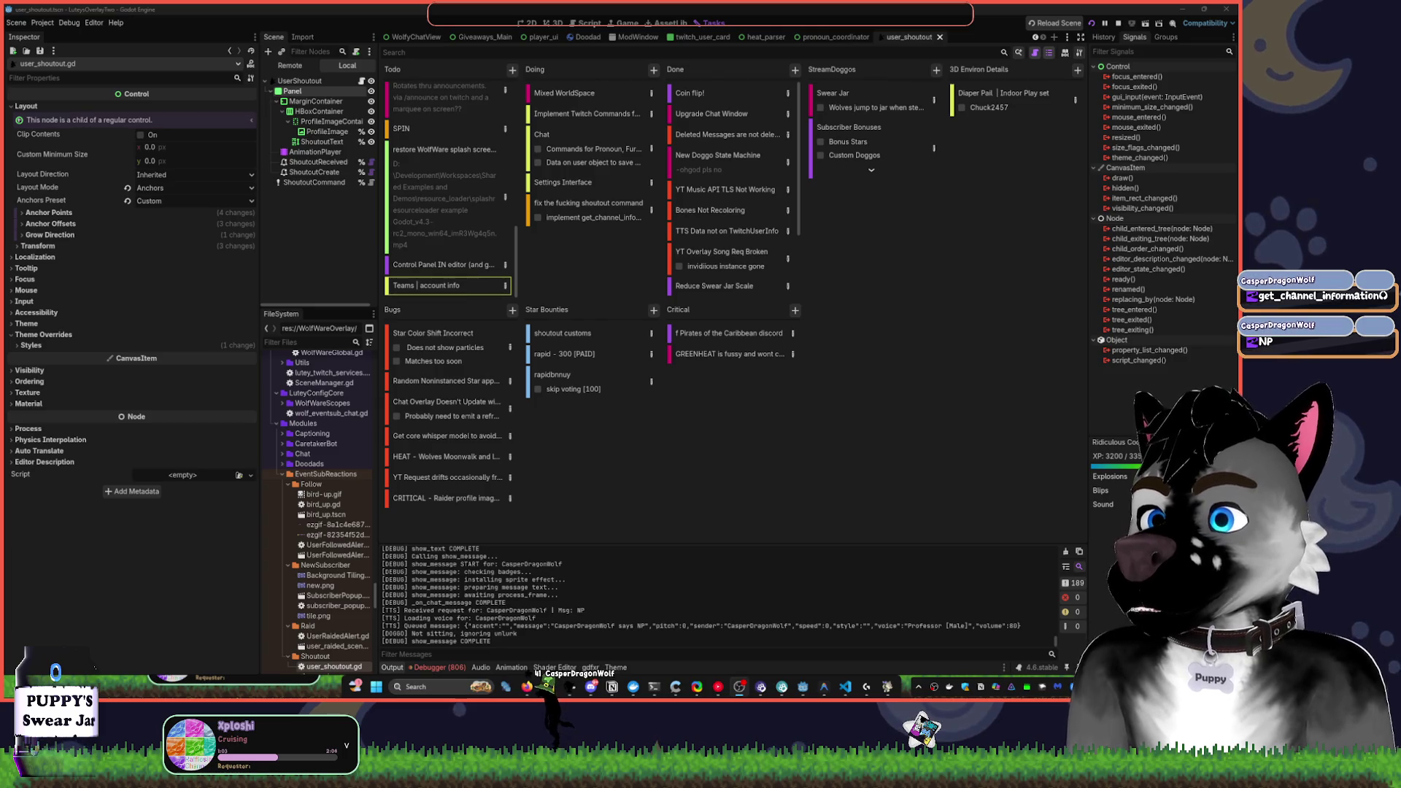
Add a Star Bounties task card titled with the viewer's username
left_click(611, 400)
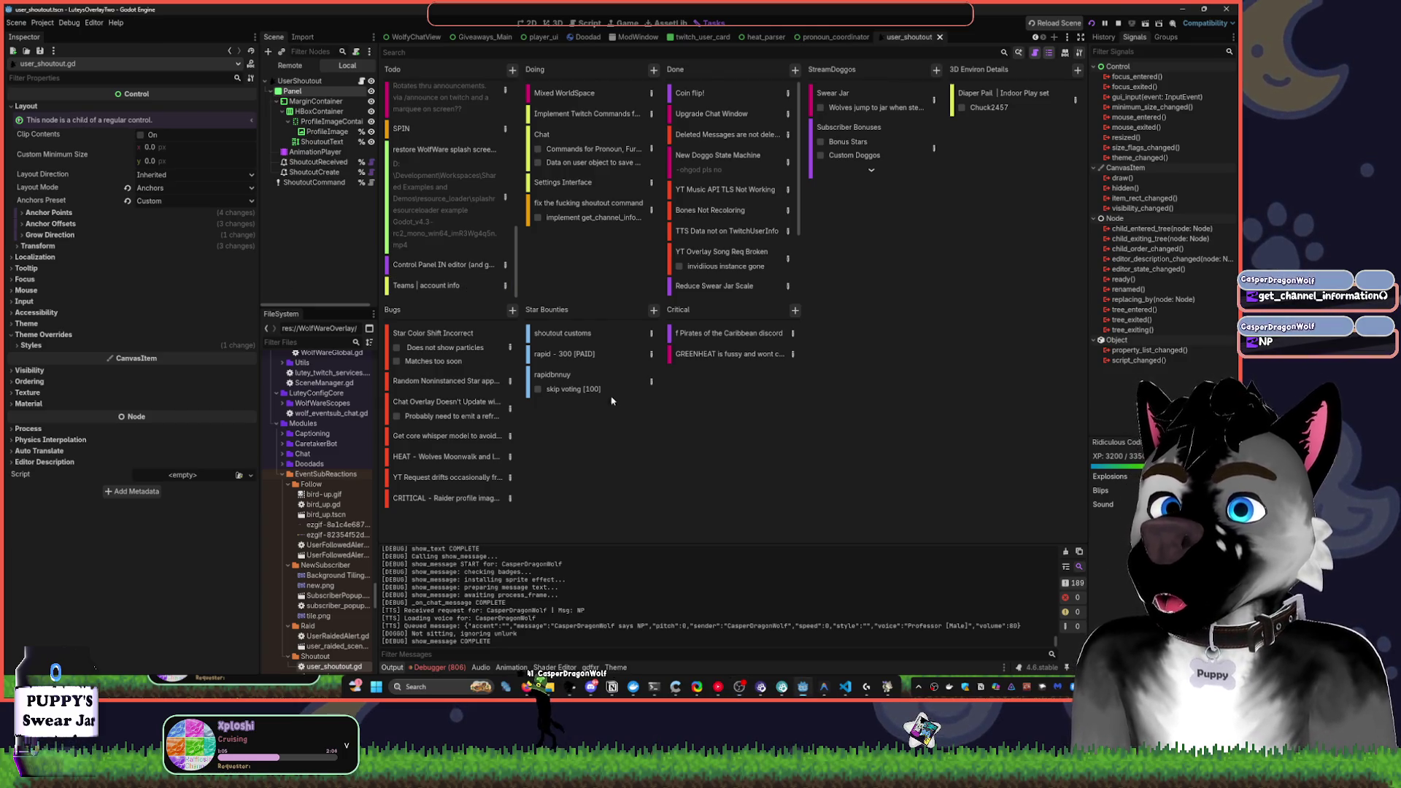
left_click(653, 310)
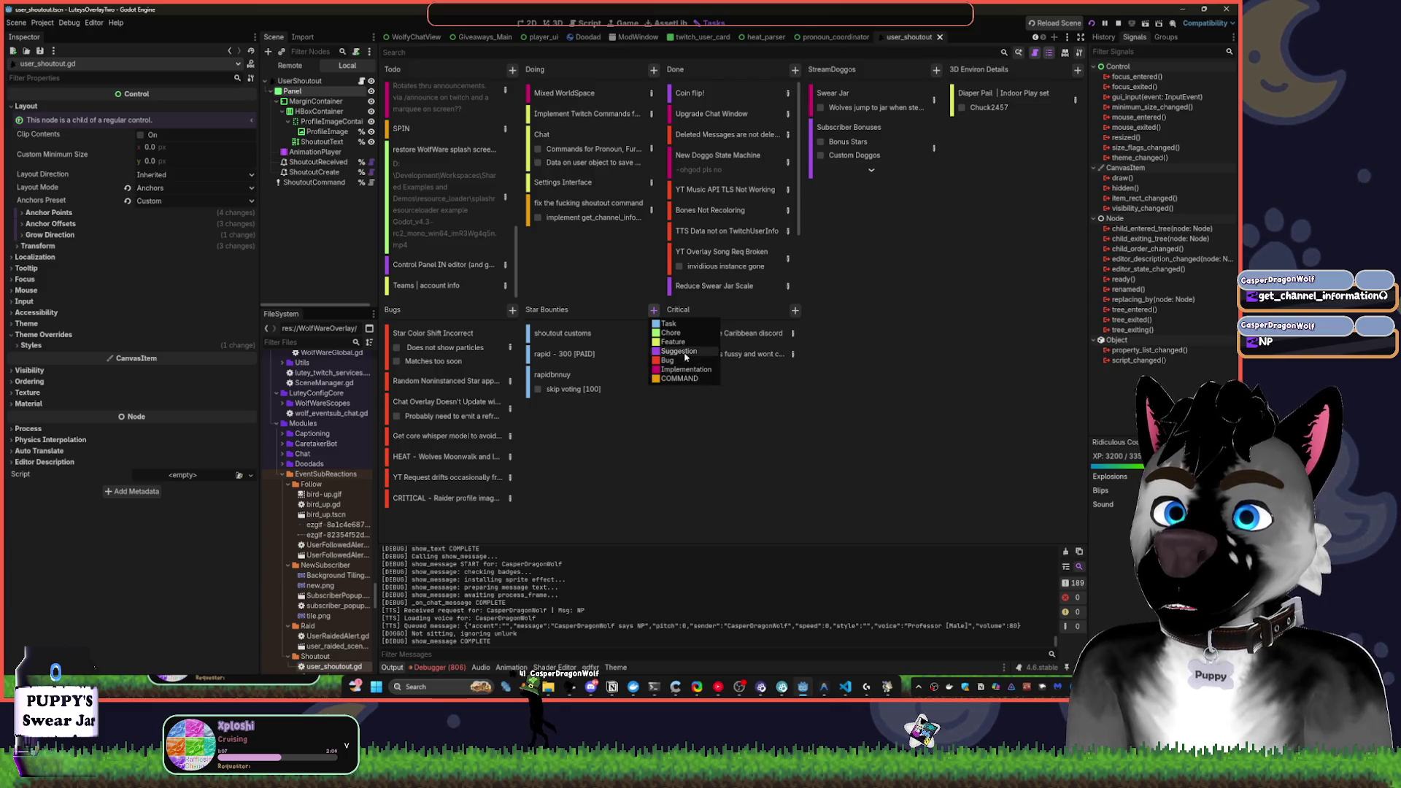
left_click(678, 324)
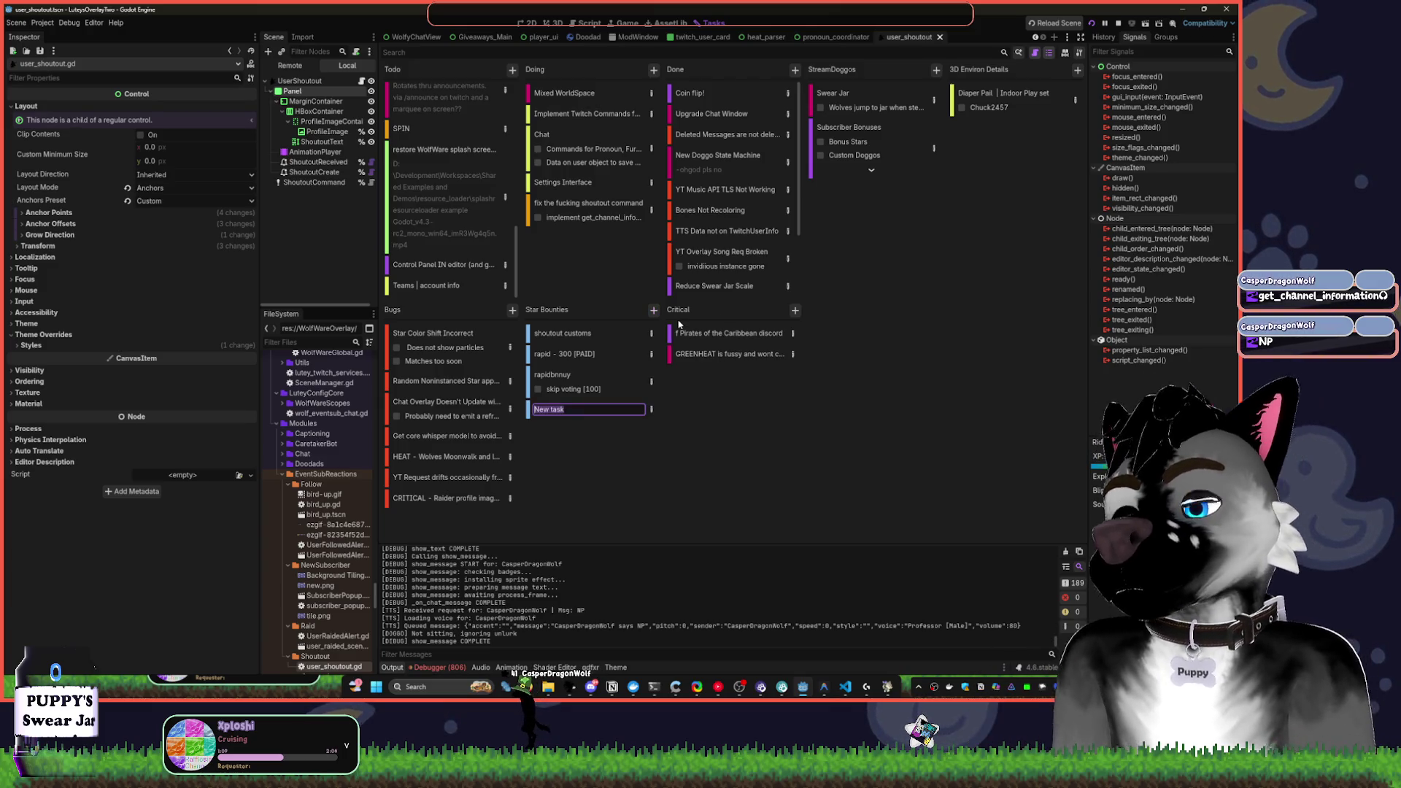
type("Casp")
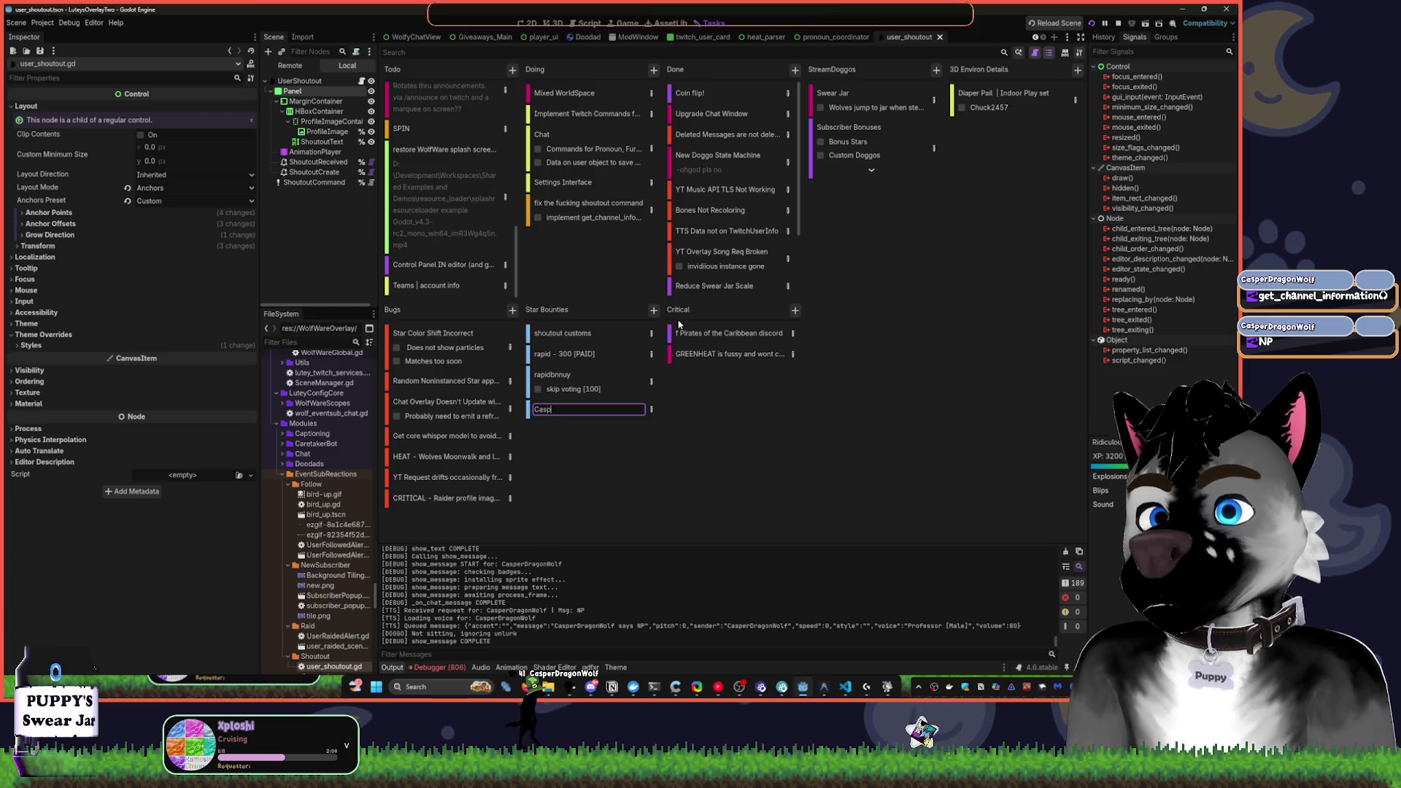
type("erDragonWolf")
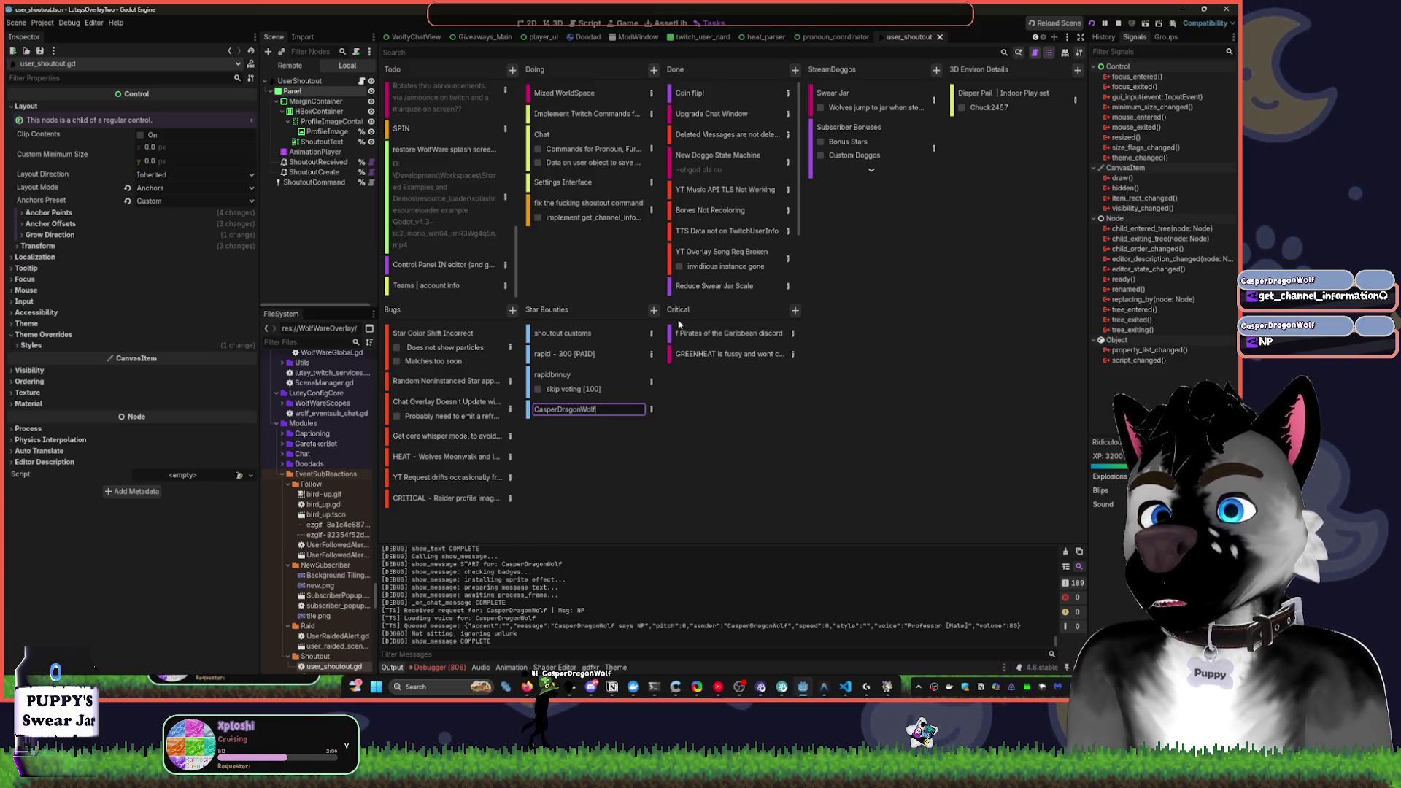
key("Return")
Give the viewer's card the step 'get_channel_information() - 500pts' and close its details
left_click(656, 415)
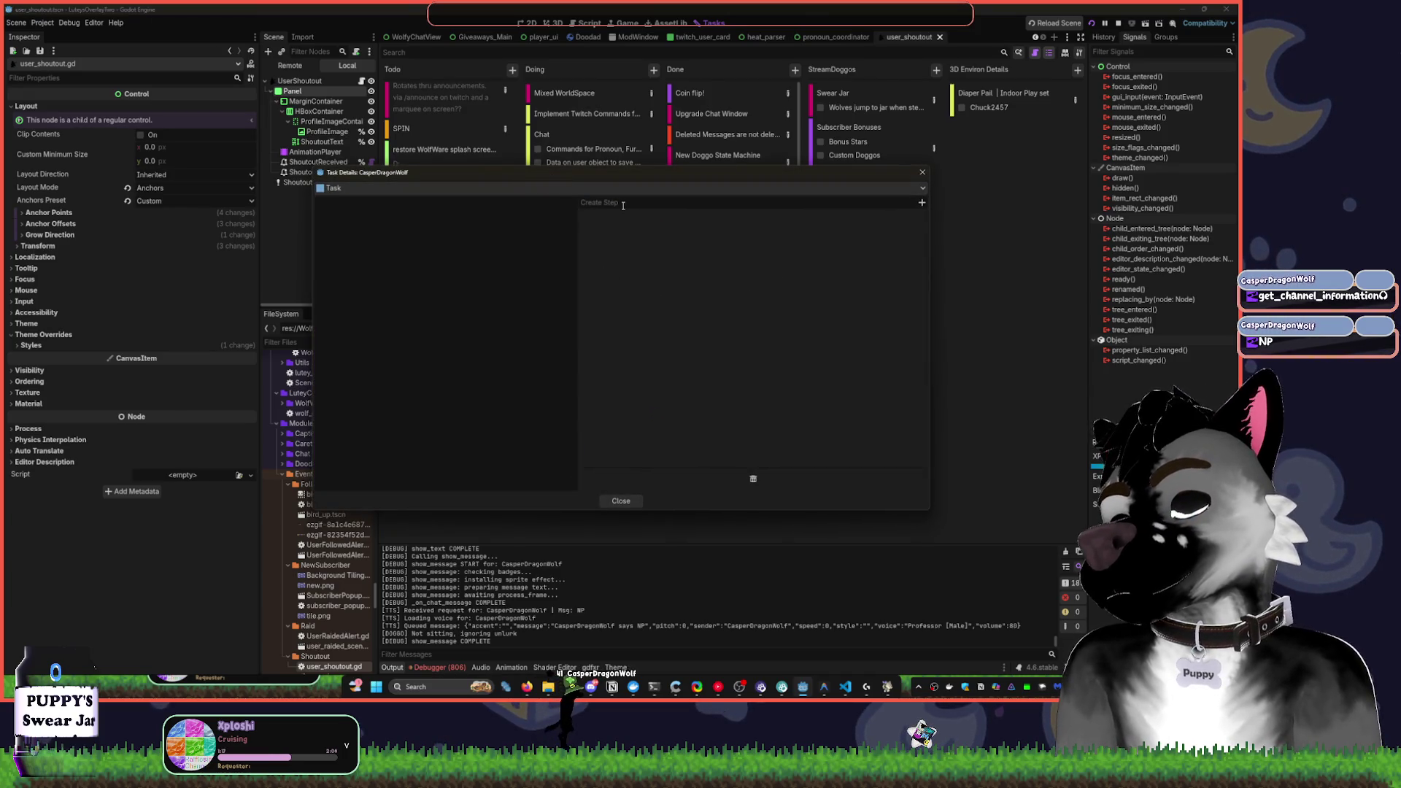
key("ctrl+v")
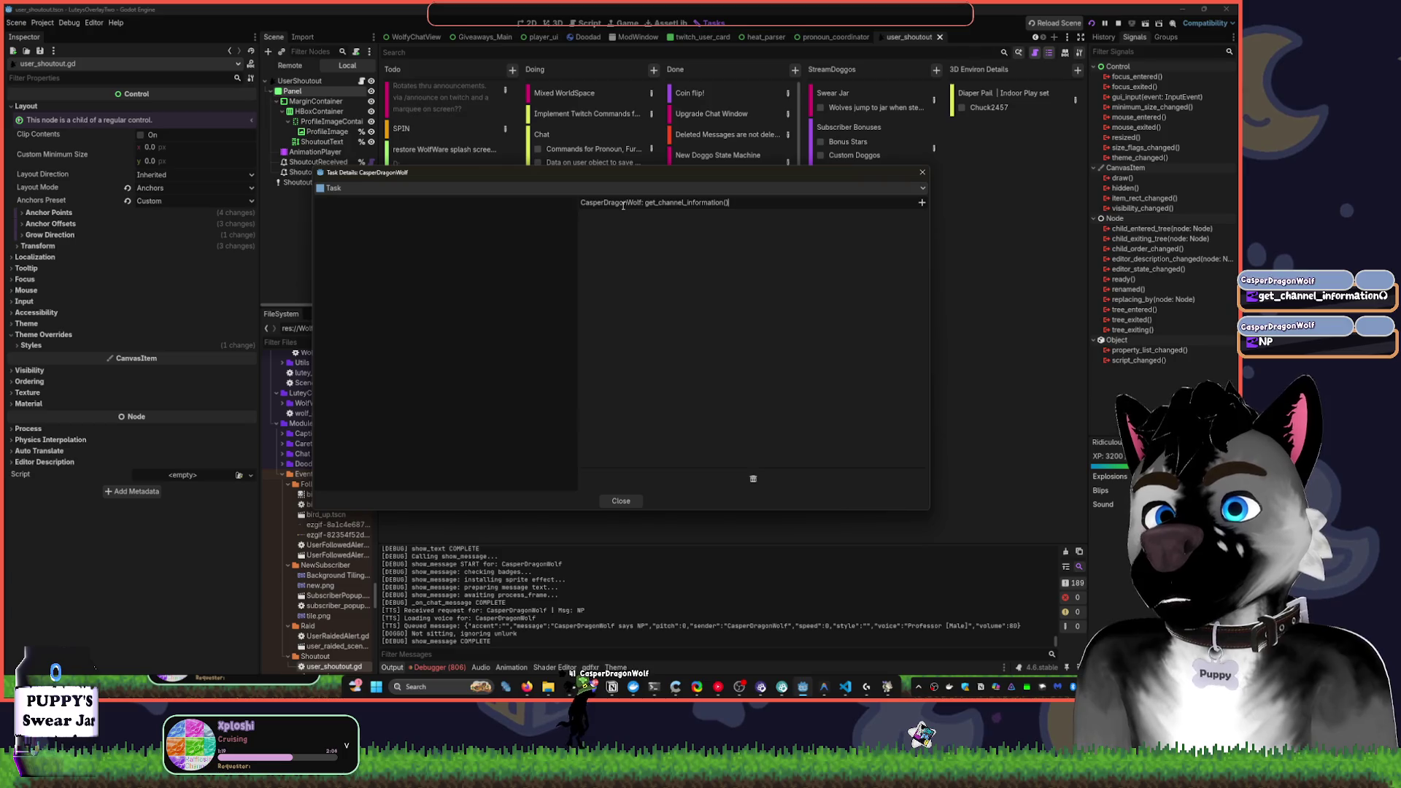
double_click(622, 202)
key("BackSpace")
key("Delete")
key("Delete")
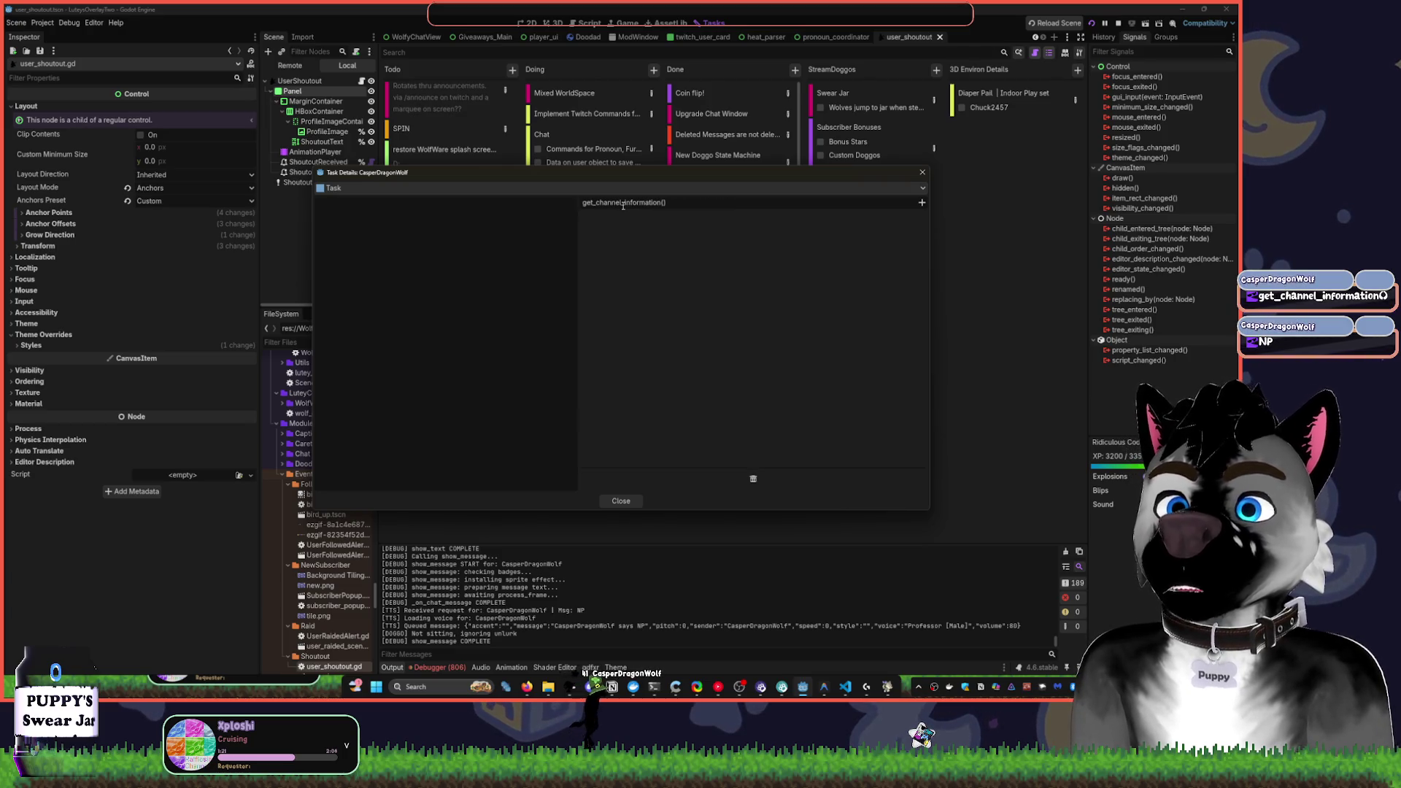
type(" - ")
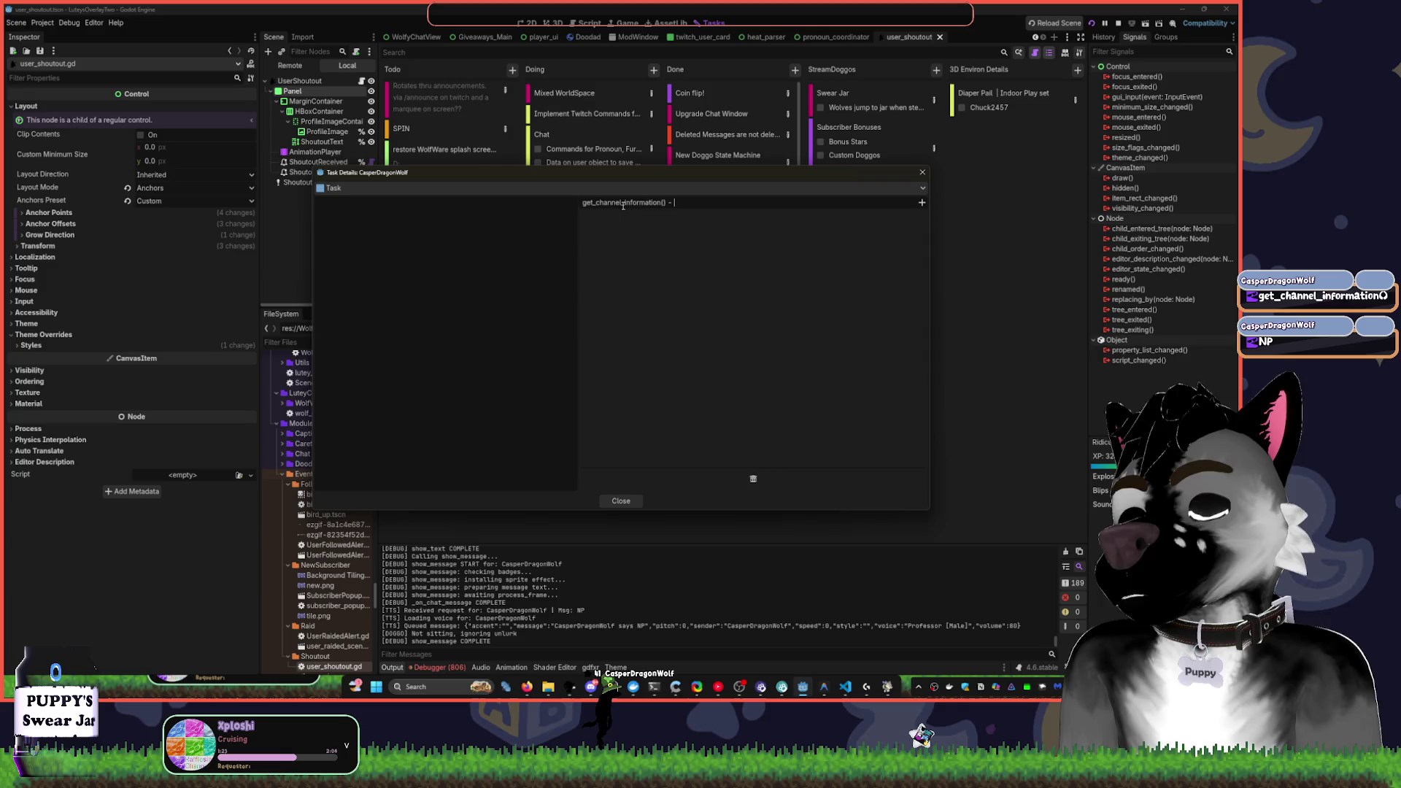
type("500pts")
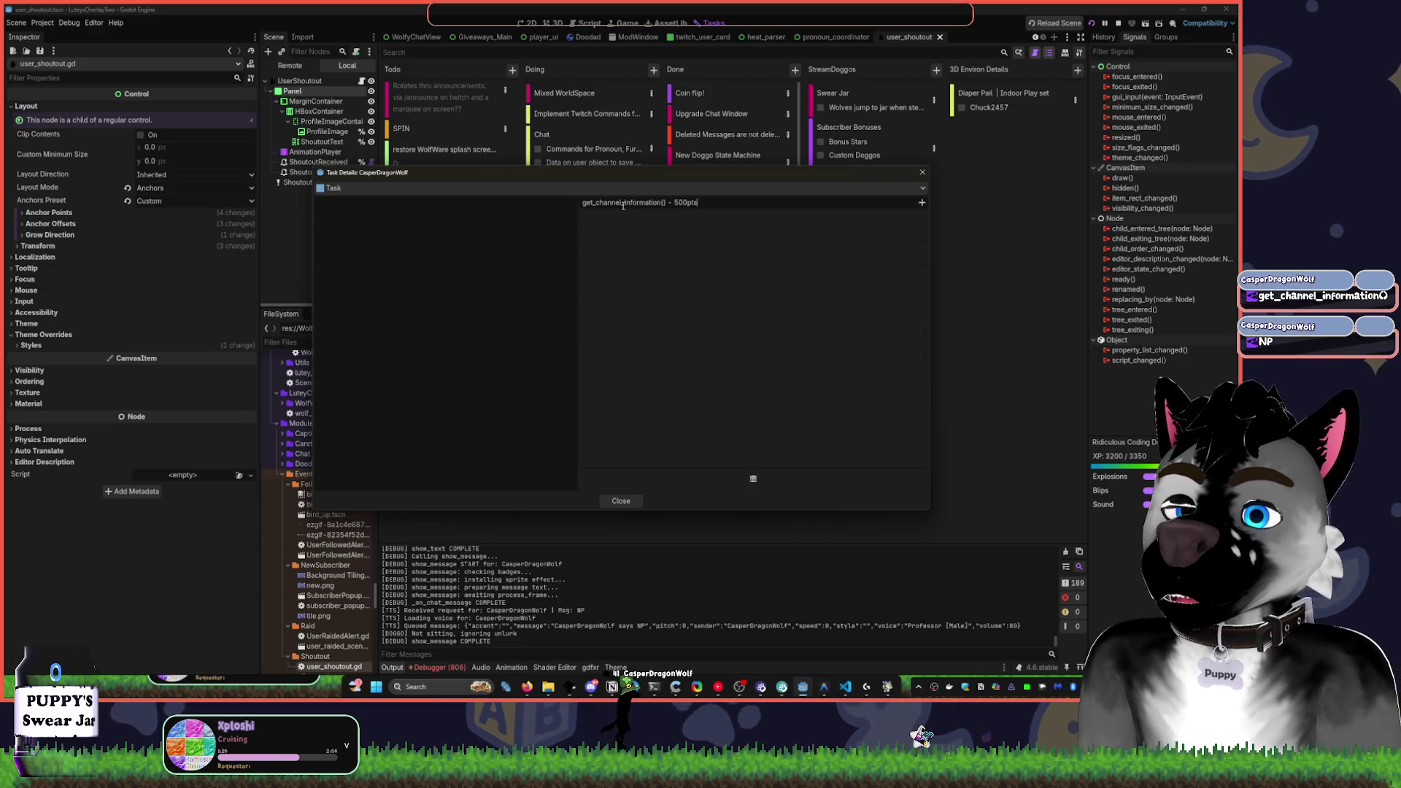
key("Return")
key("Escape")
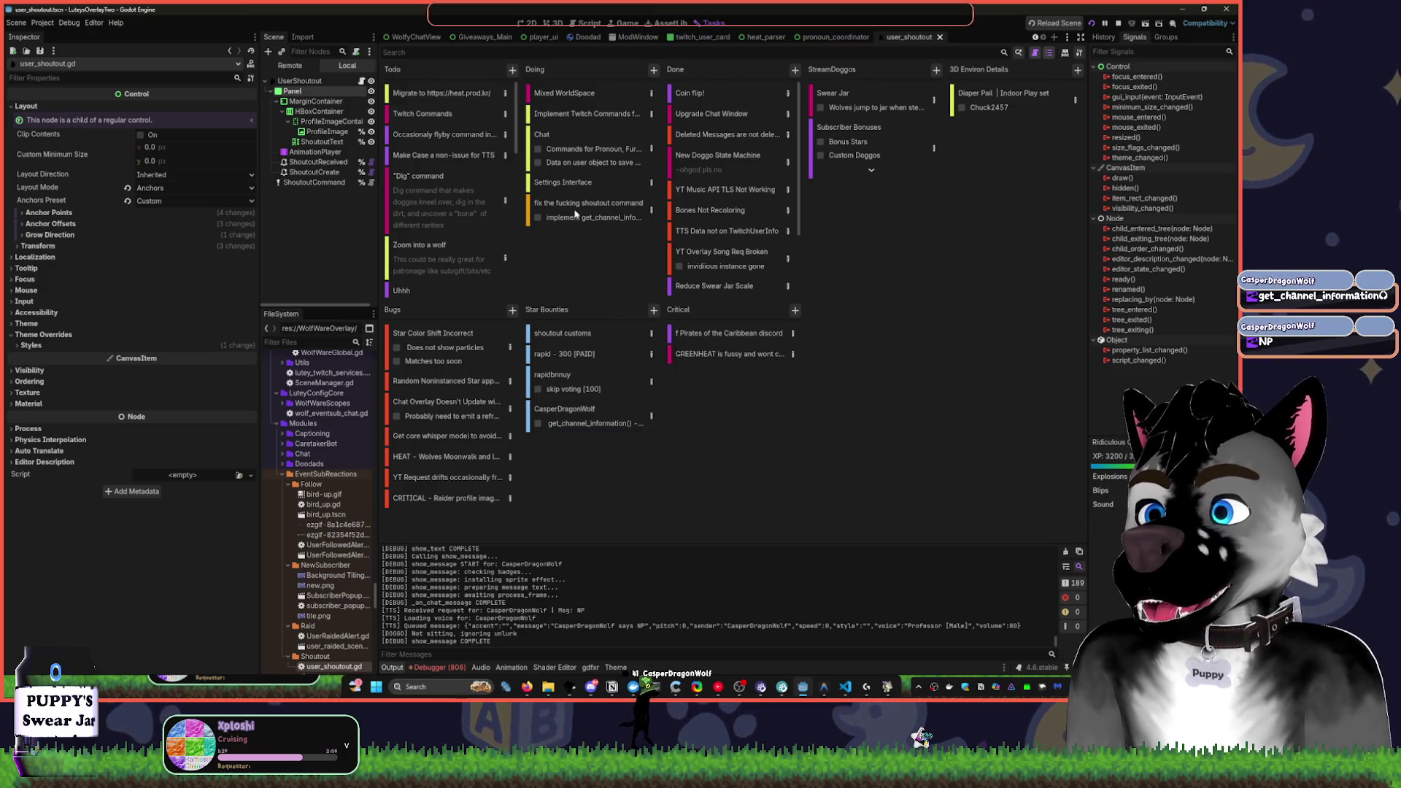
mouse_move(576, 214)
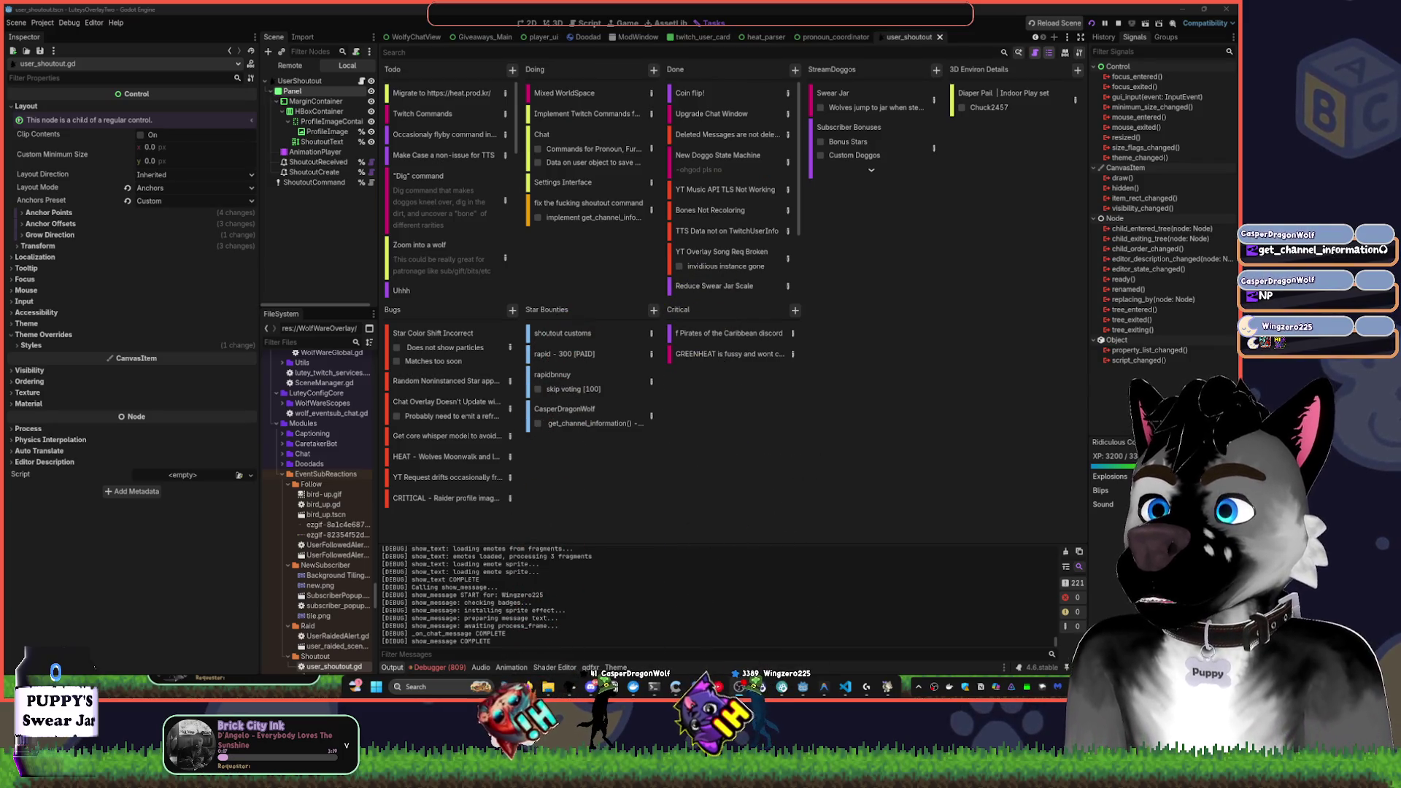
Start a debug run of the overlay and check the Script, 2D and Game views
left_click(428, 668)
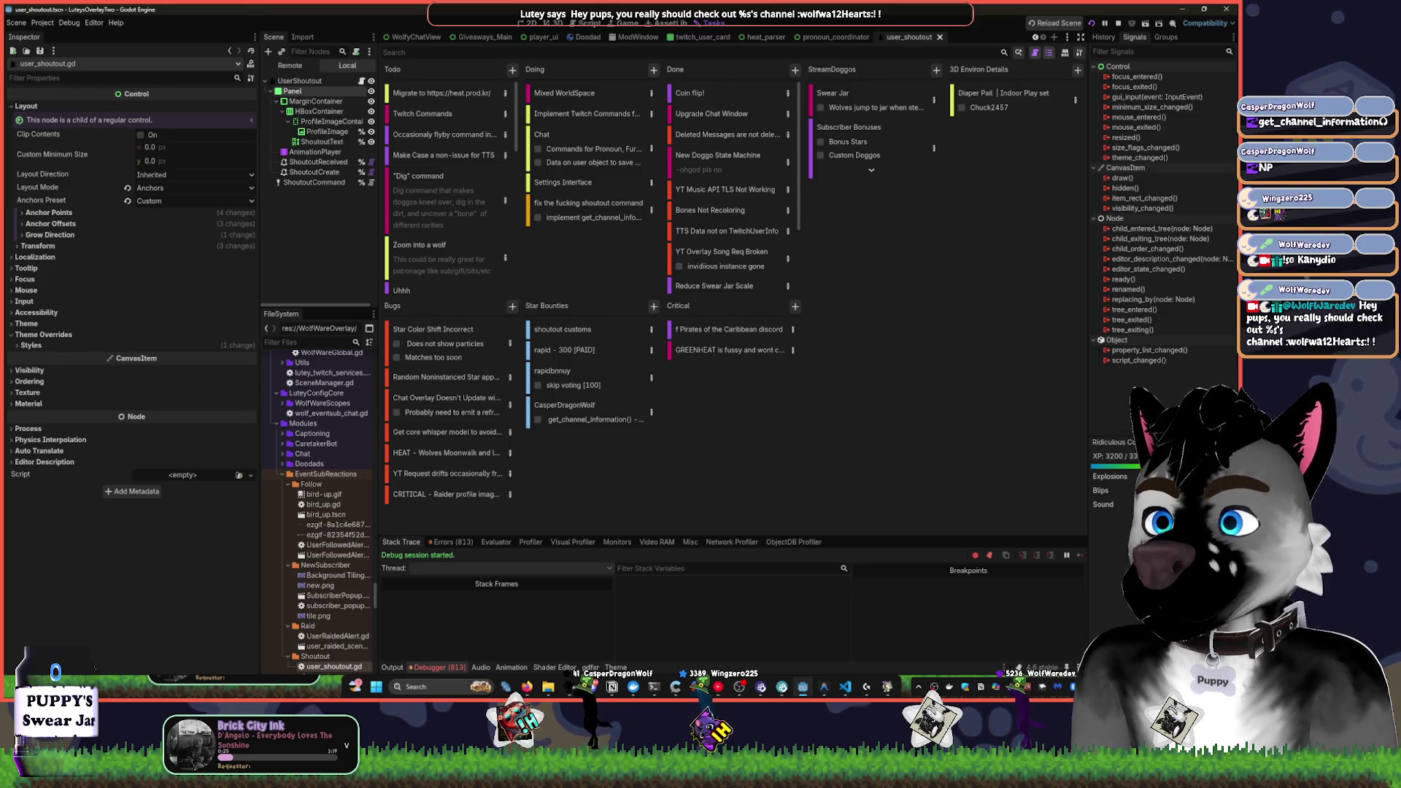
left_click(584, 23)
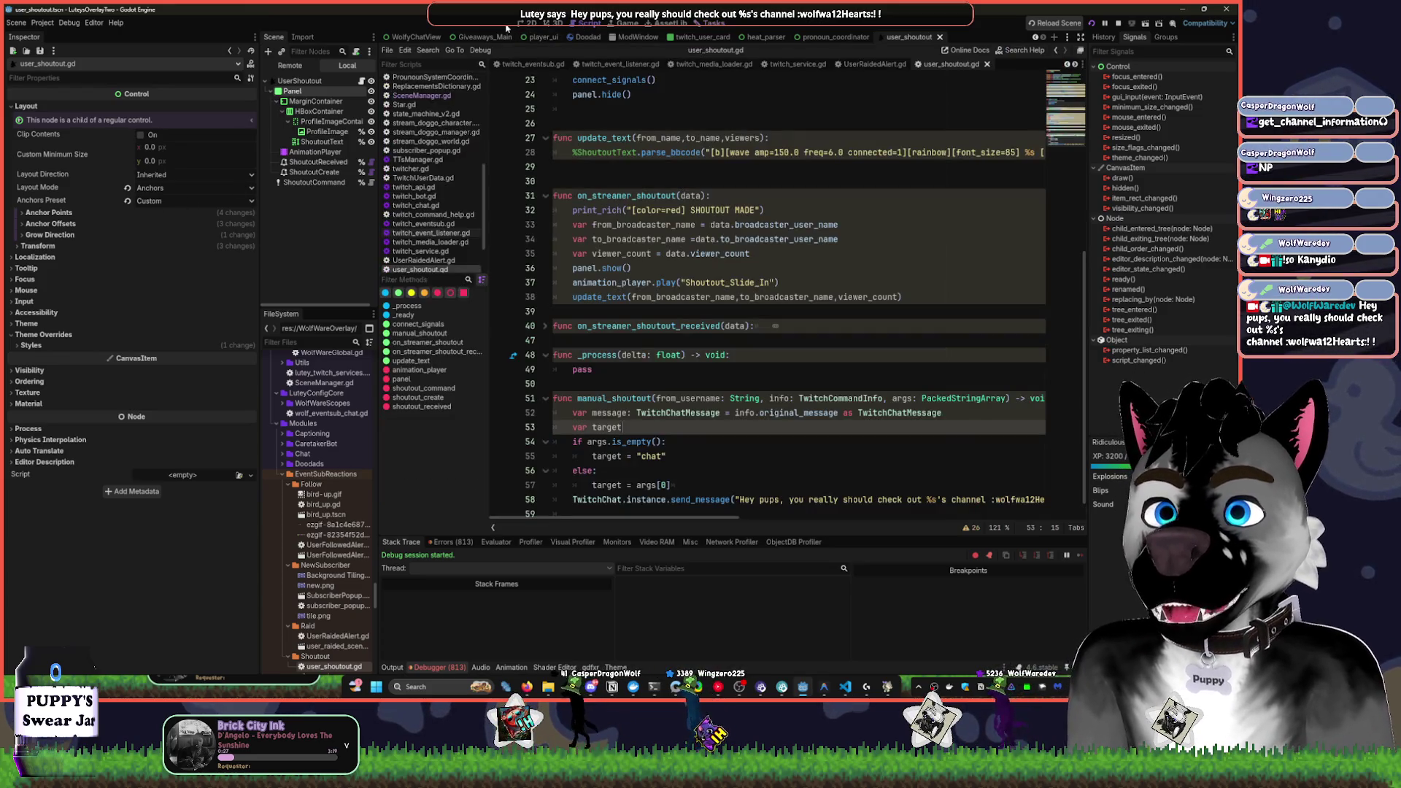
left_click(531, 23)
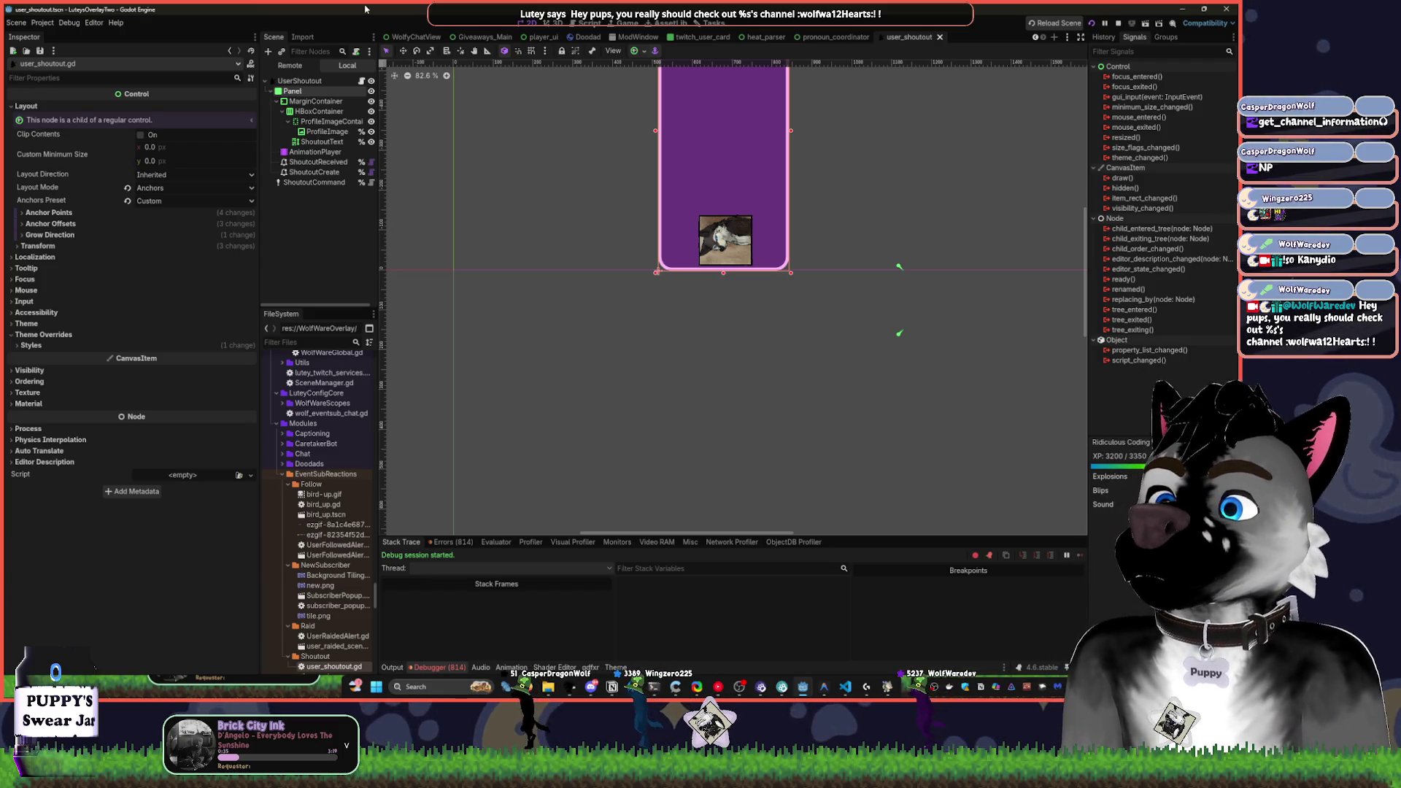
left_click(613, 23)
Return to manual_shoutout in user_shoutout.gd, then bring up YouTube Music
key("ctrl+F3")
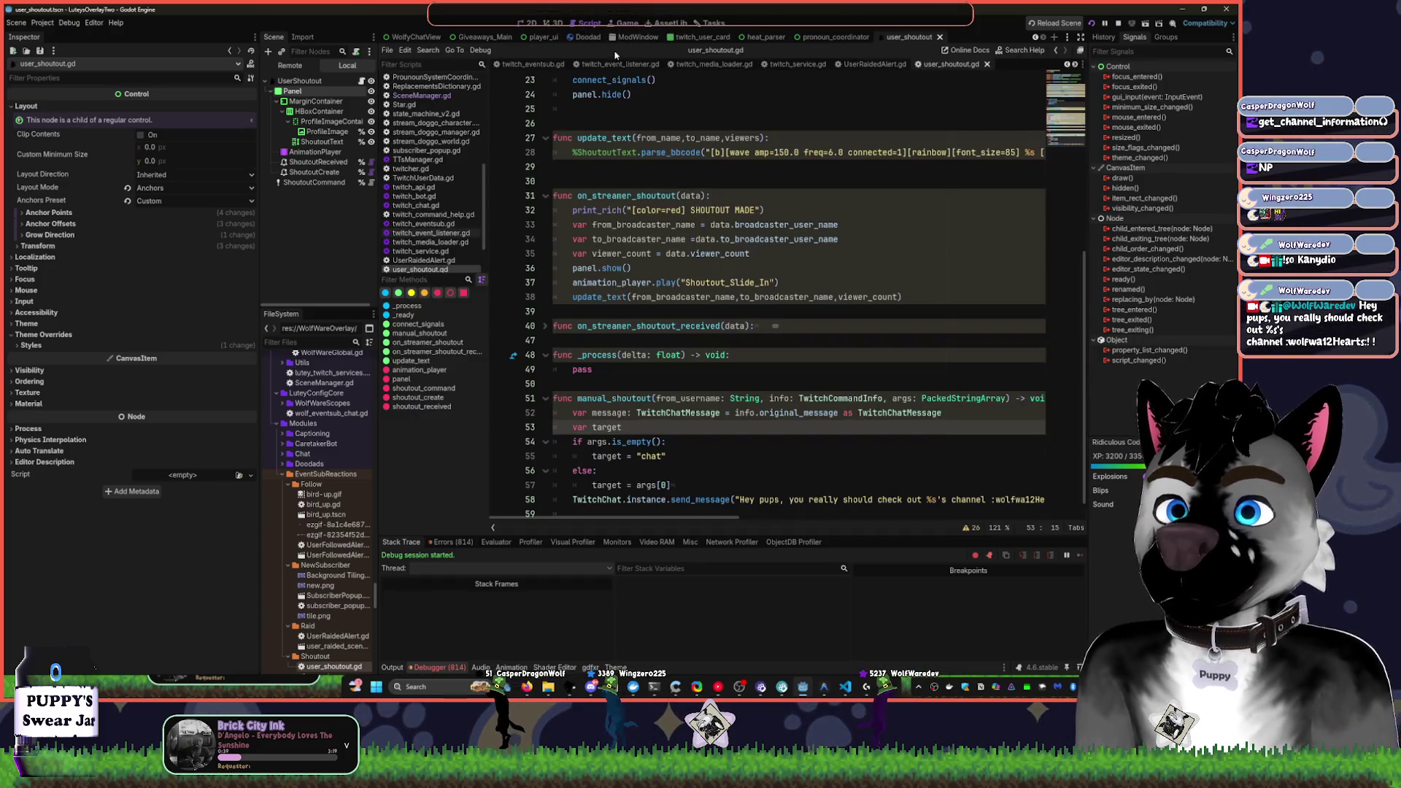
scroll(900, 367, "up", 4)
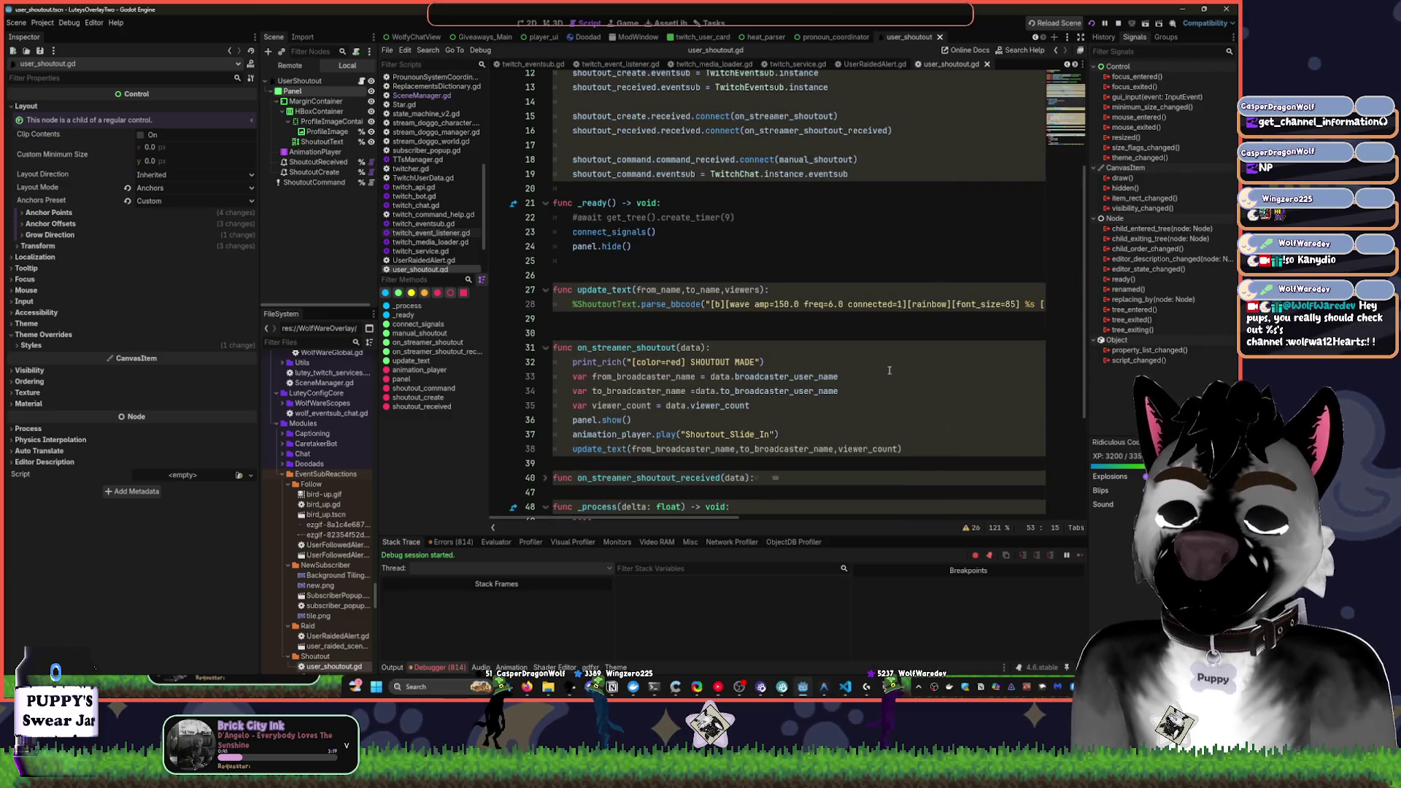
scroll(888, 370, "down", 4)
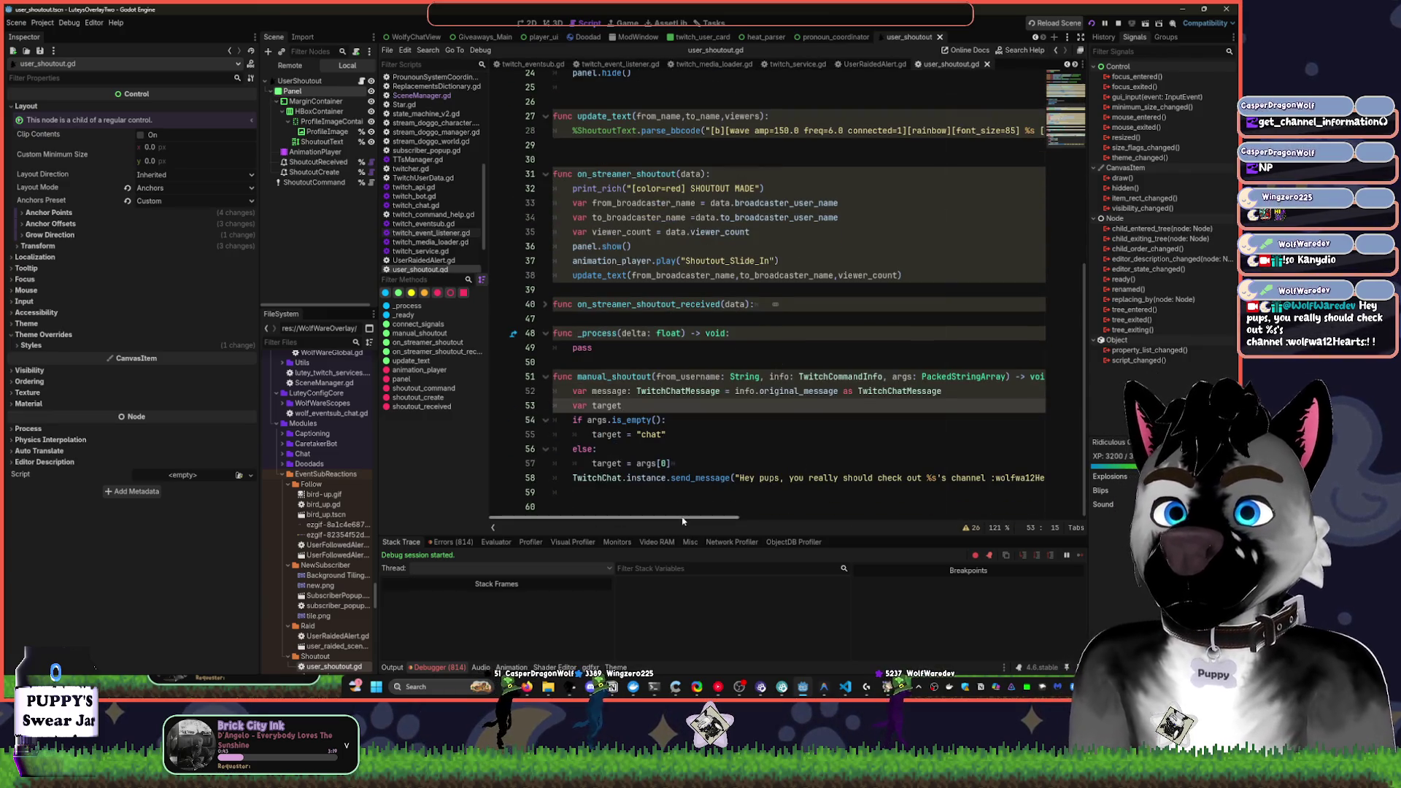
left_click(746, 463)
left_click(719, 685)
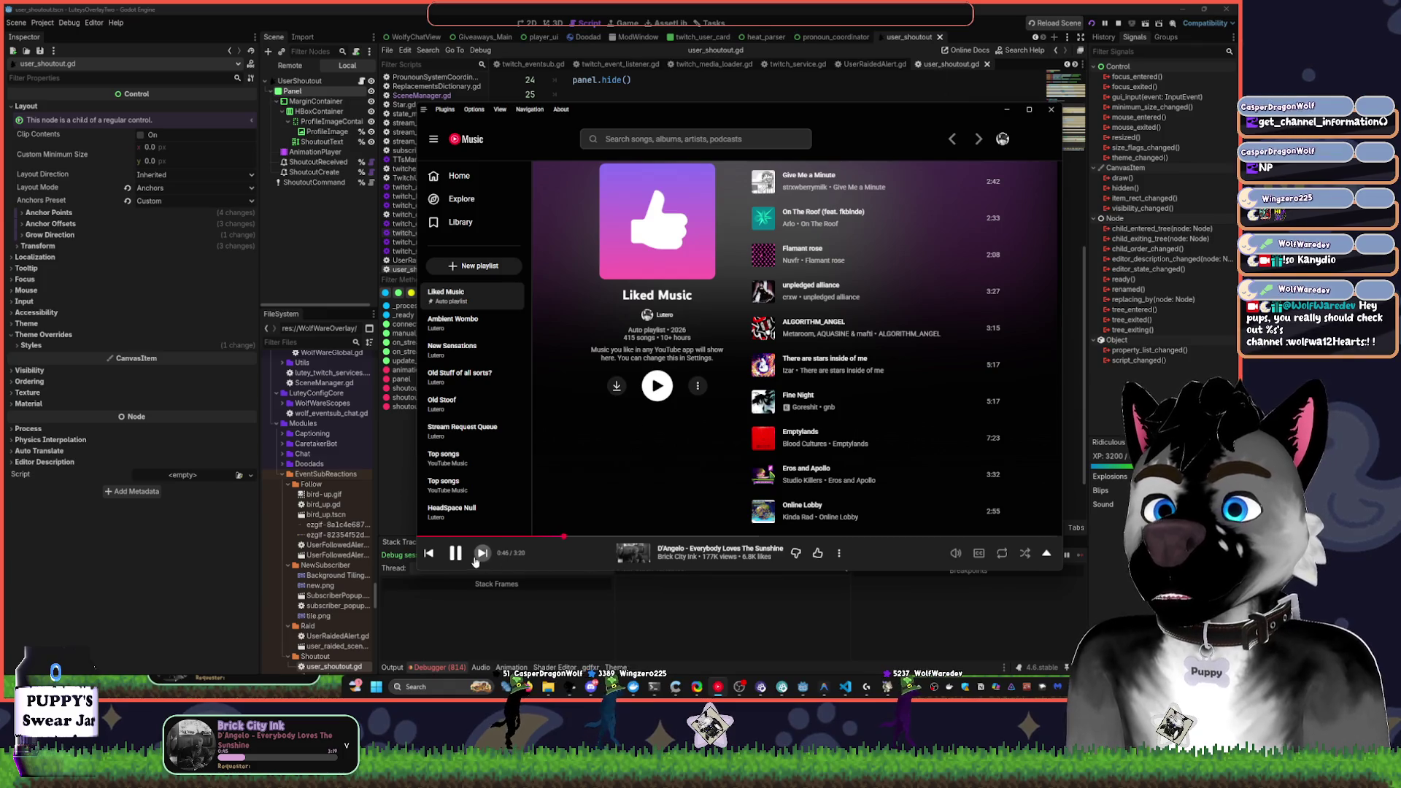
Skip YouTube Music ahead to the next song, 'Spike's Interlude'
left_click(720, 684)
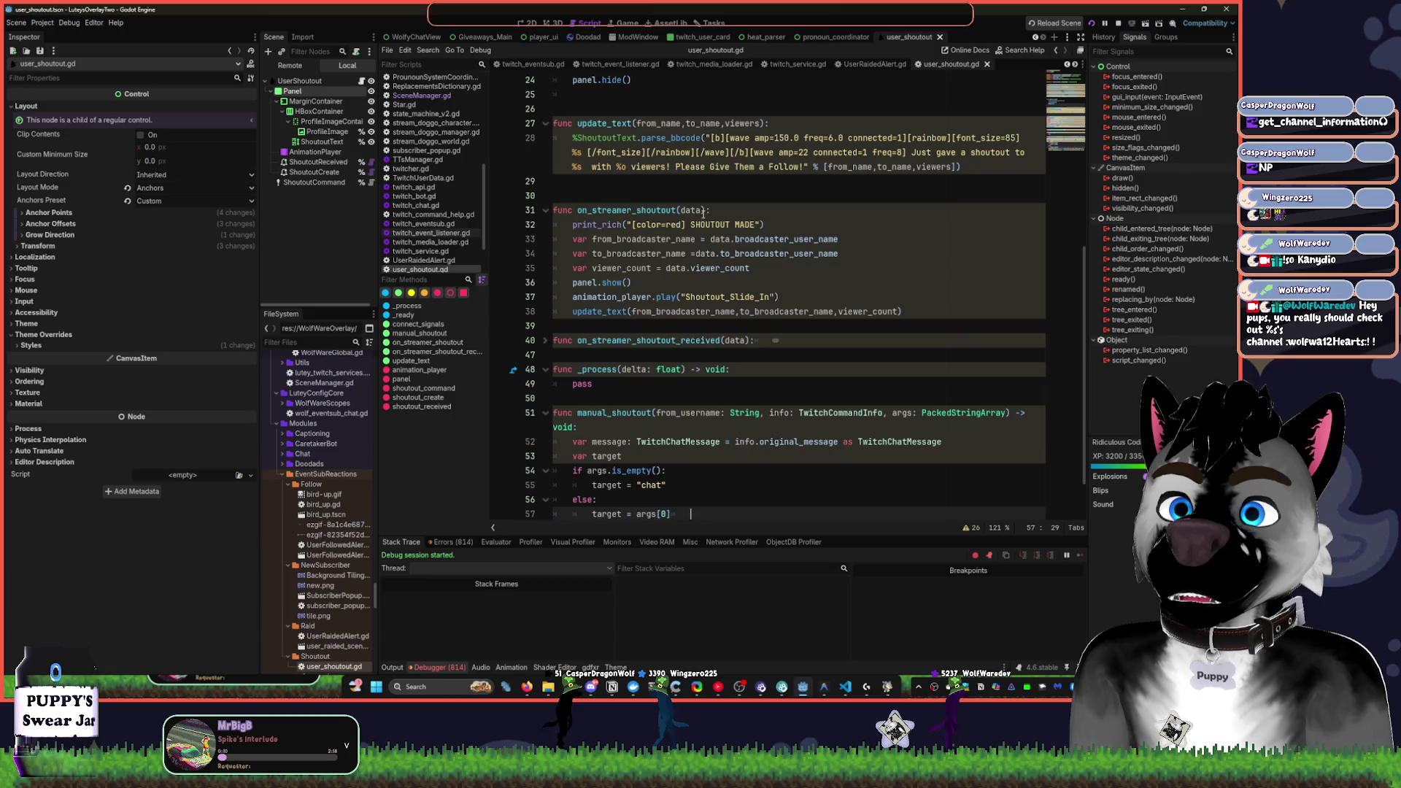
Leave user_shoutout.gd for the task board and start a new Bugs column card
scroll(686, 191, "up", 8)
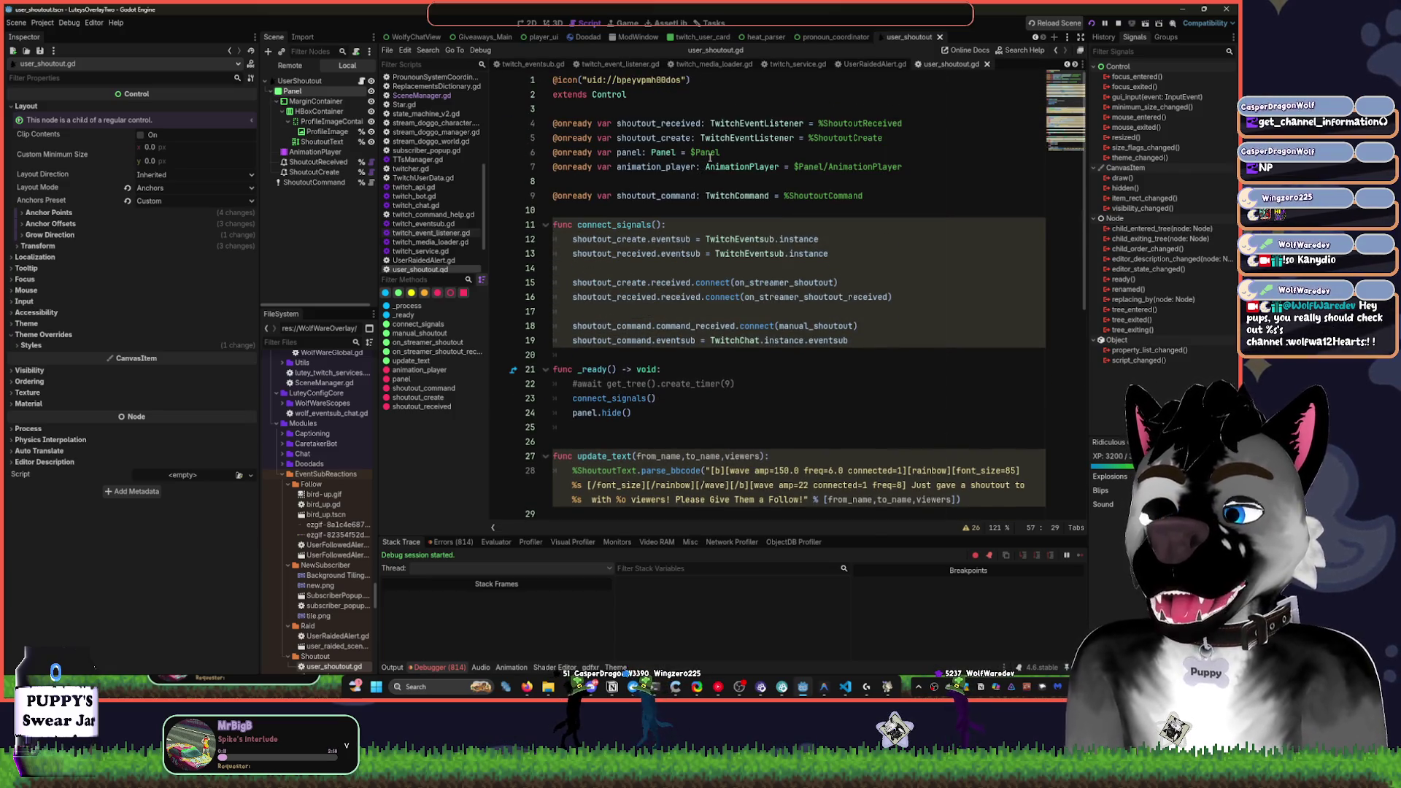
left_click(709, 23)
left_click(512, 306)
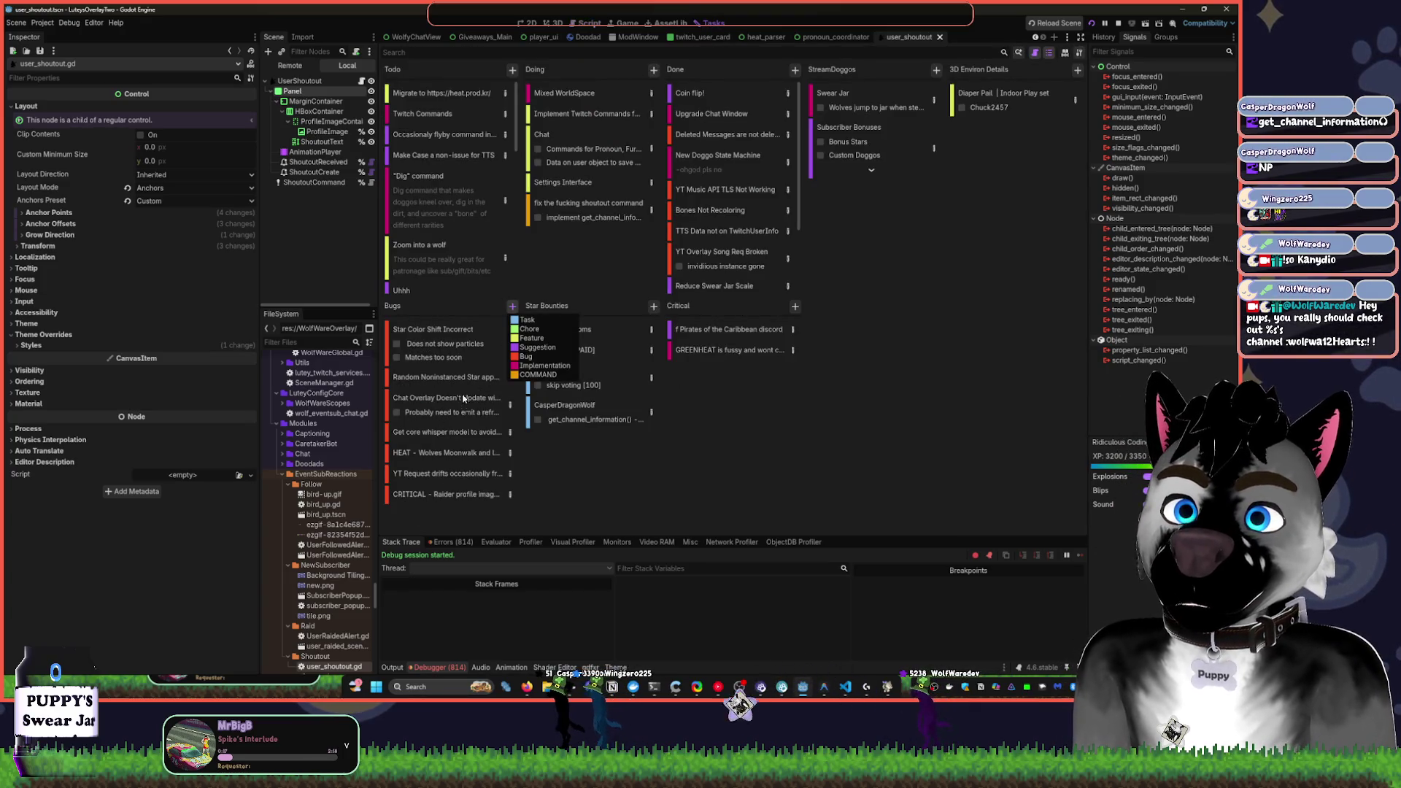
Add a Bugs card titled 'Incorrect Icon on shoutout', then return to the 2D view
left_click(537, 366)
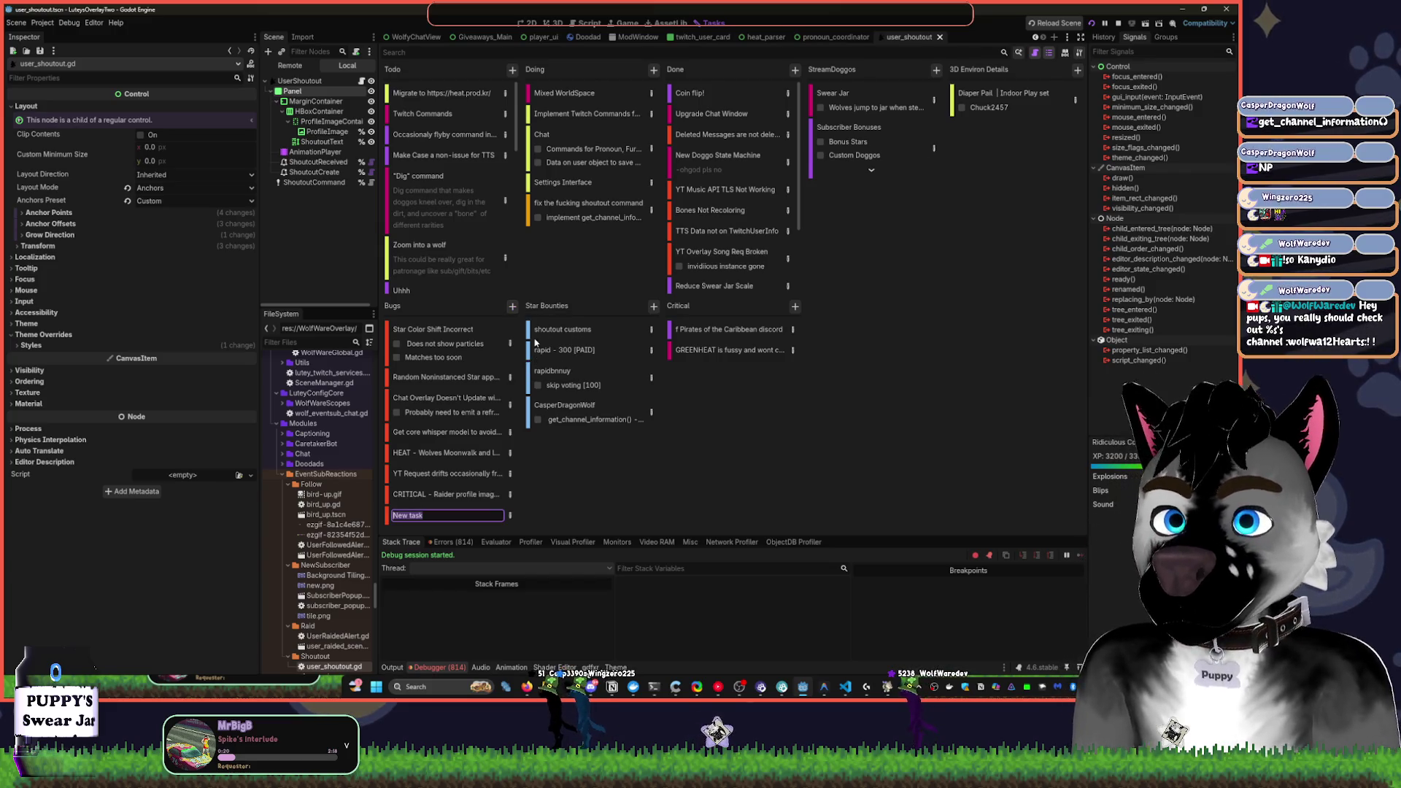
type("Incorrect")
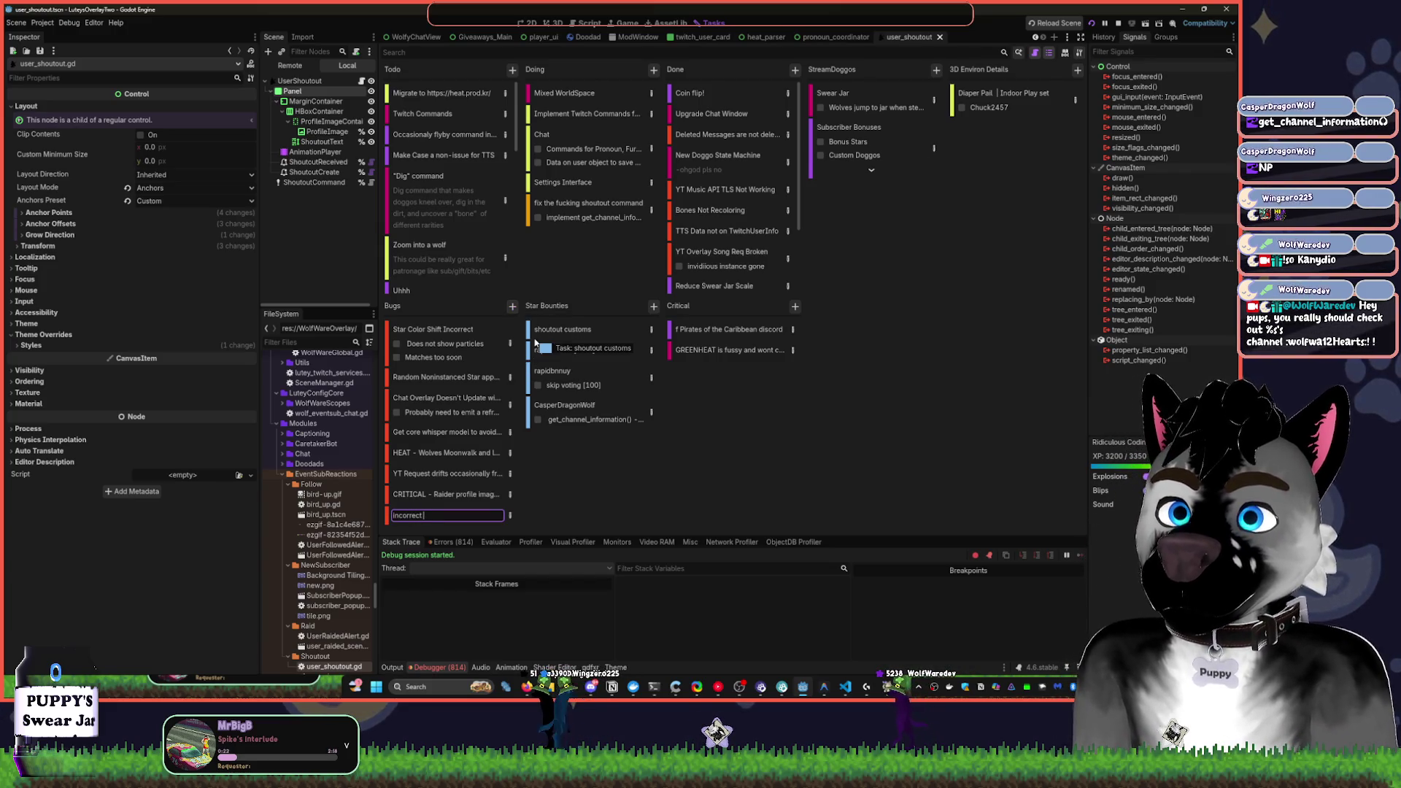
type(" icon on sh")
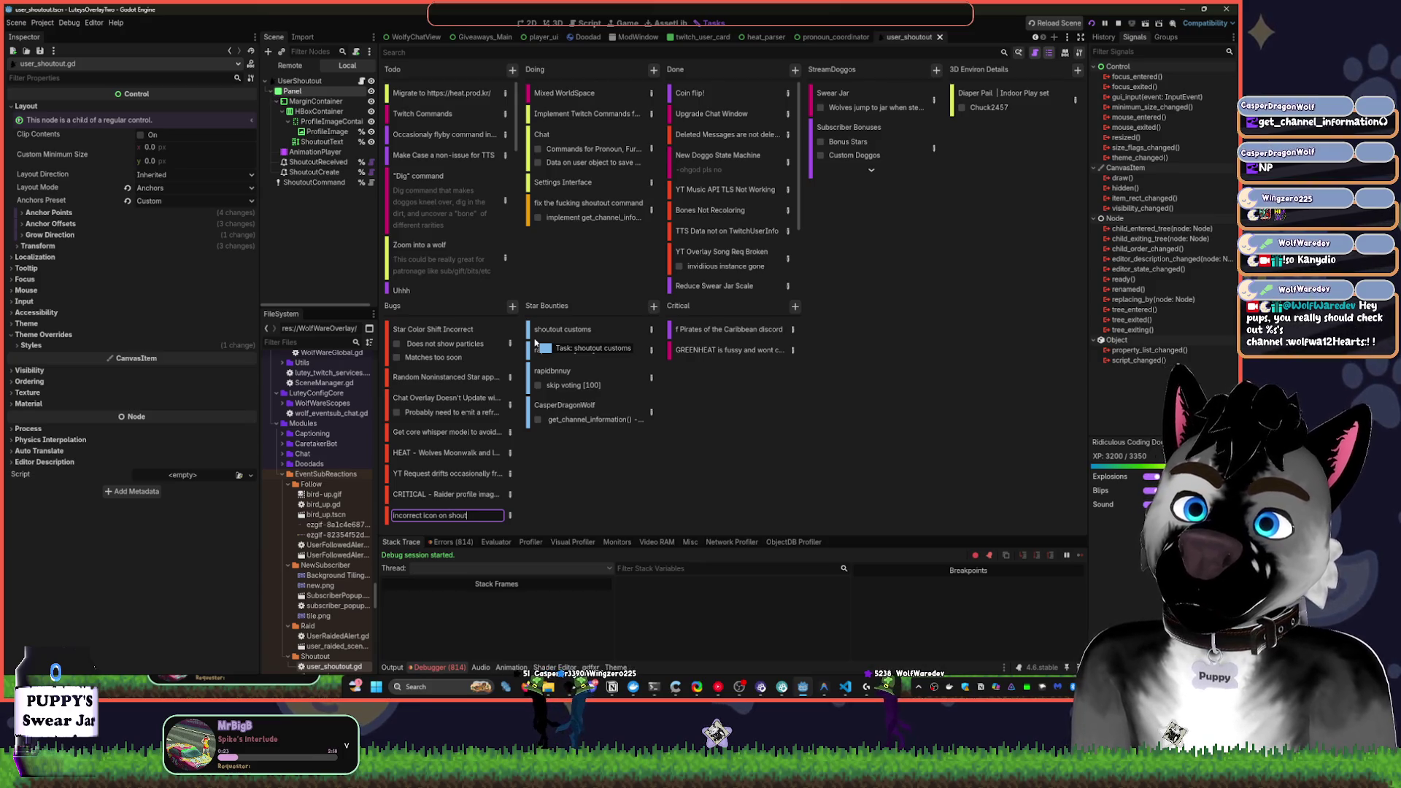
type("out")
key("Return")
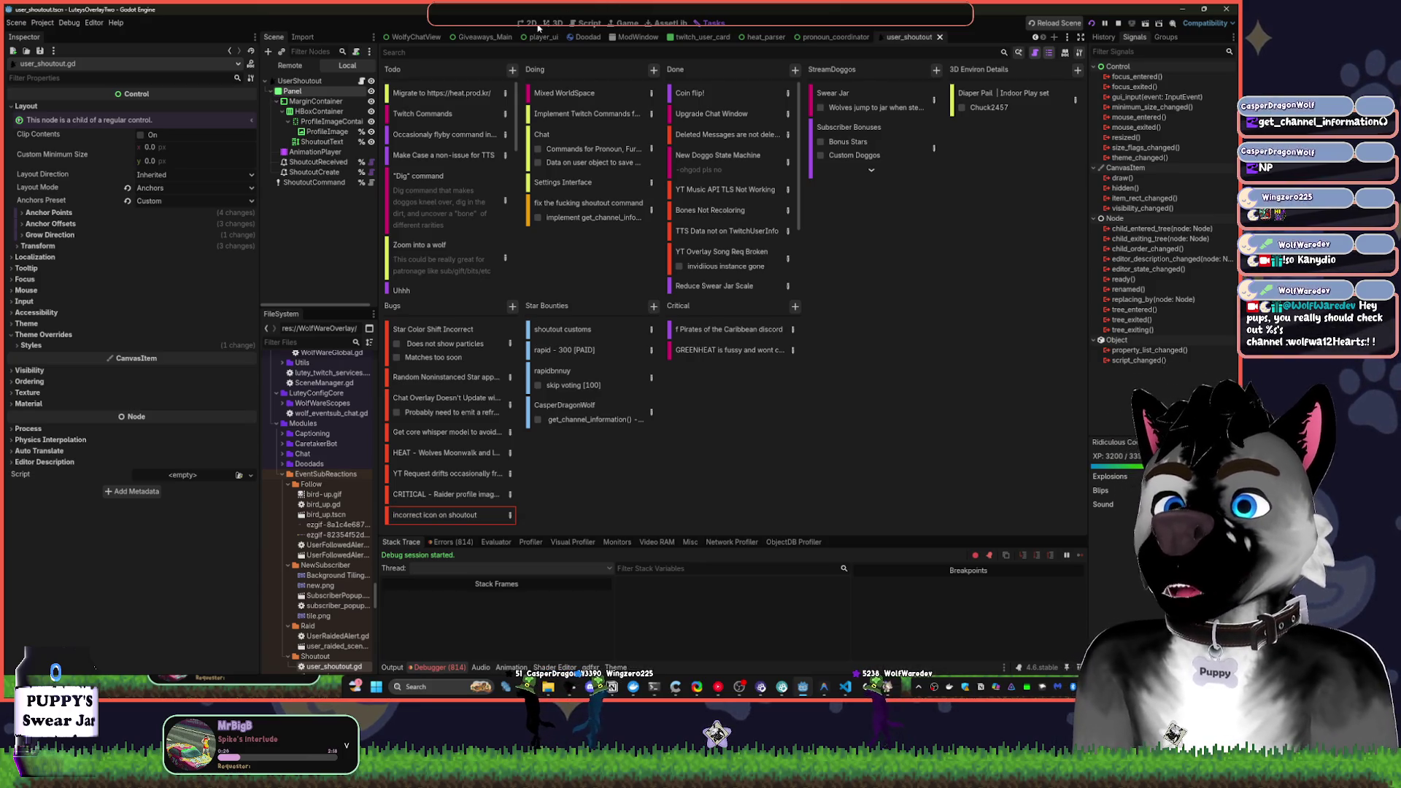
left_click(536, 29)
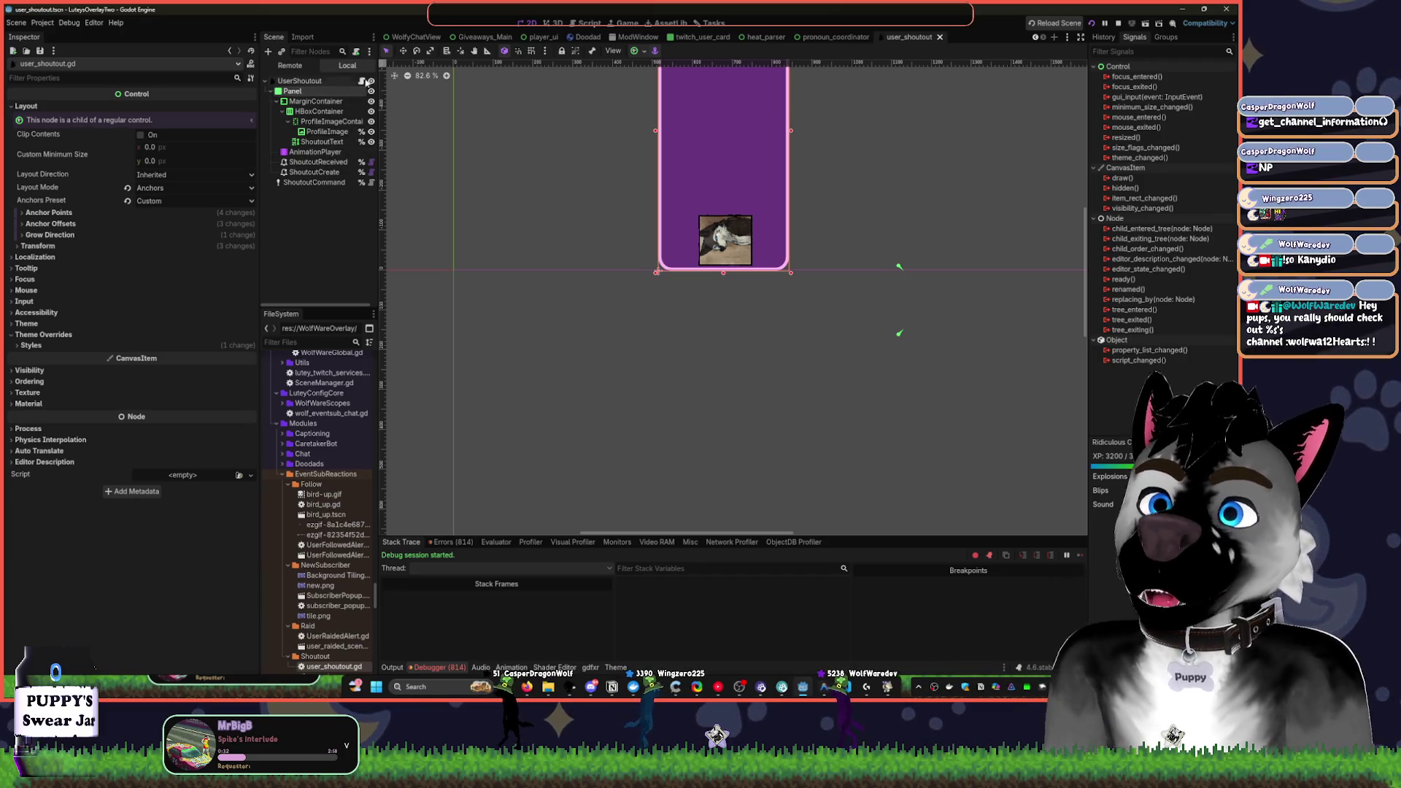
Show manual_shoutout in user_shoutout.gd, select 'target' on line 58, and stop the overlay
left_click(1123, 24)
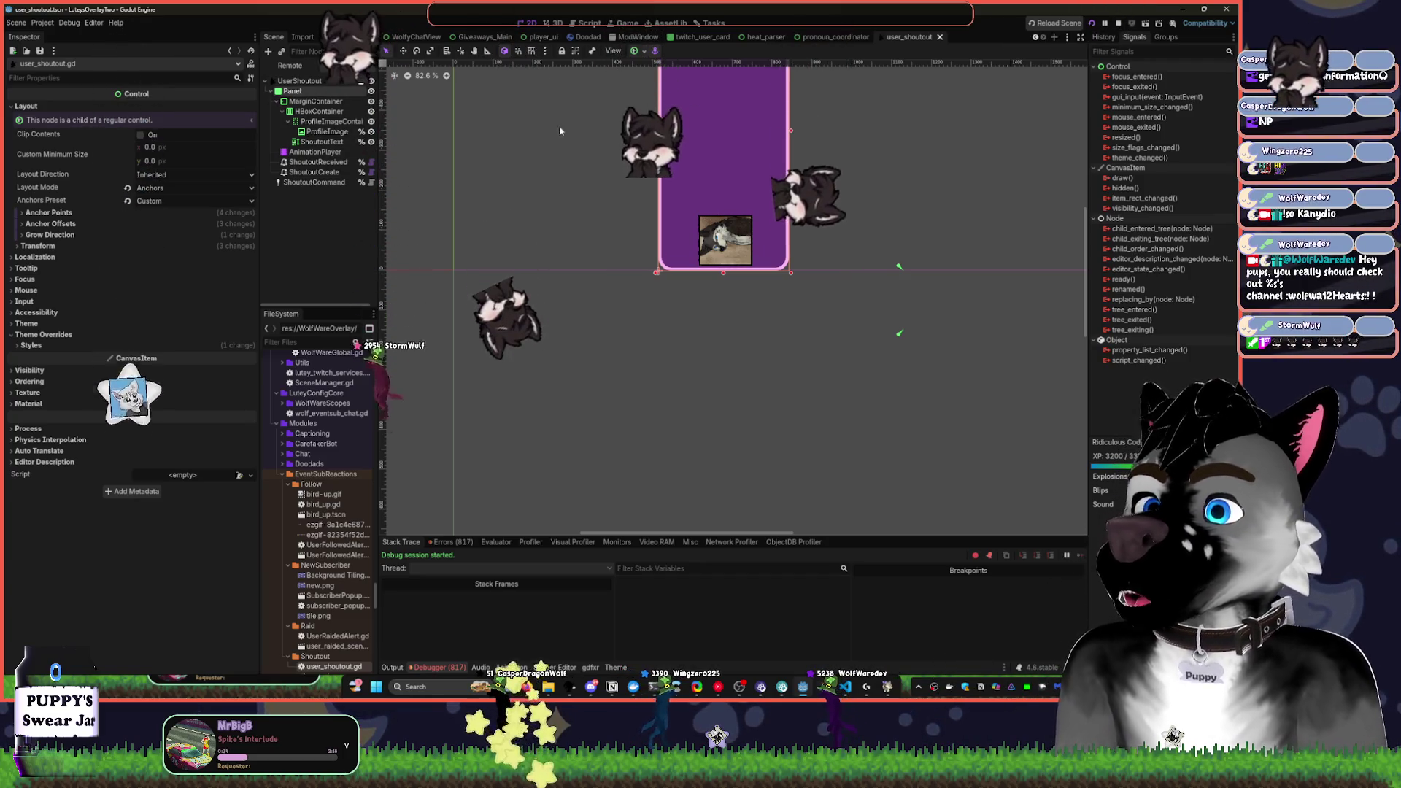
scroll(851, 409, "down", 9)
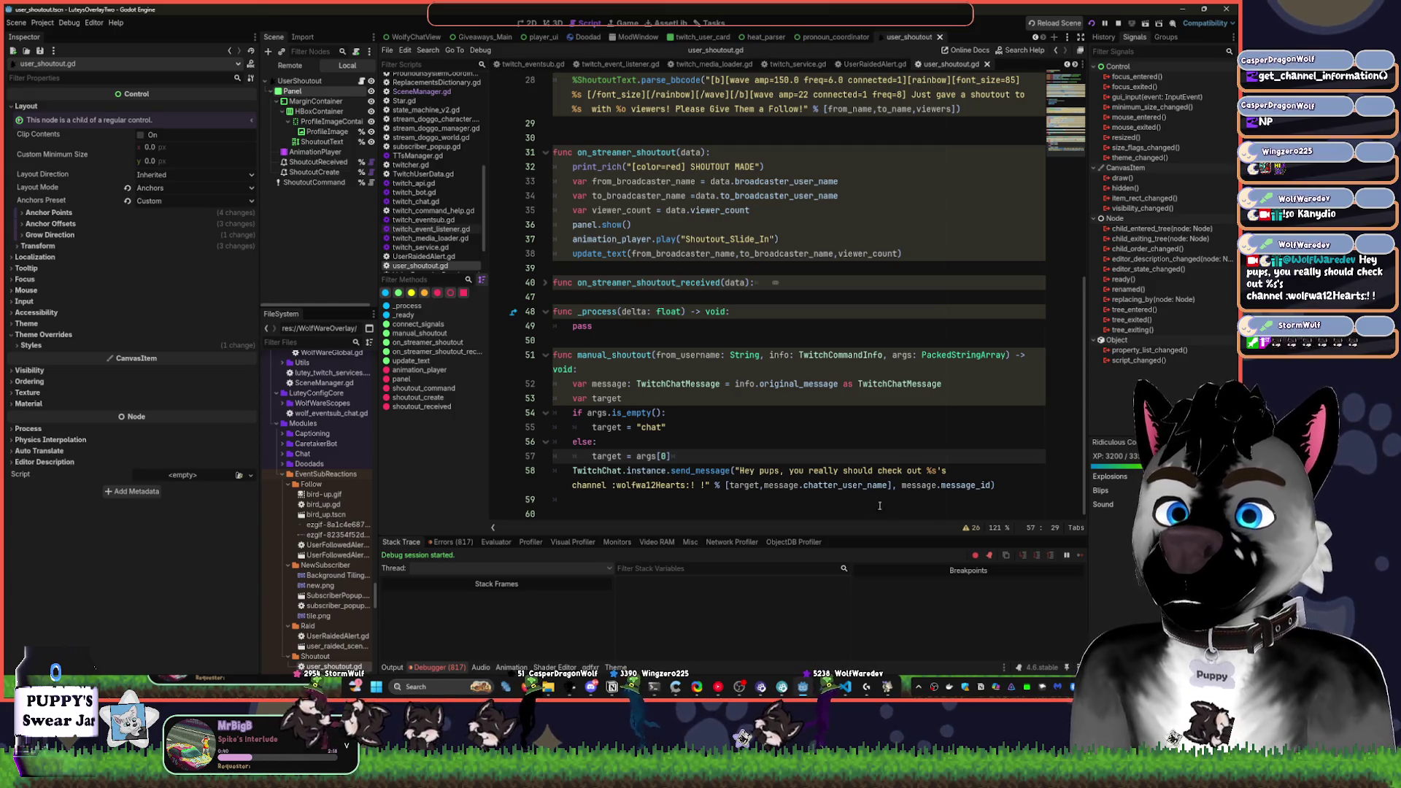
left_click(765, 485)
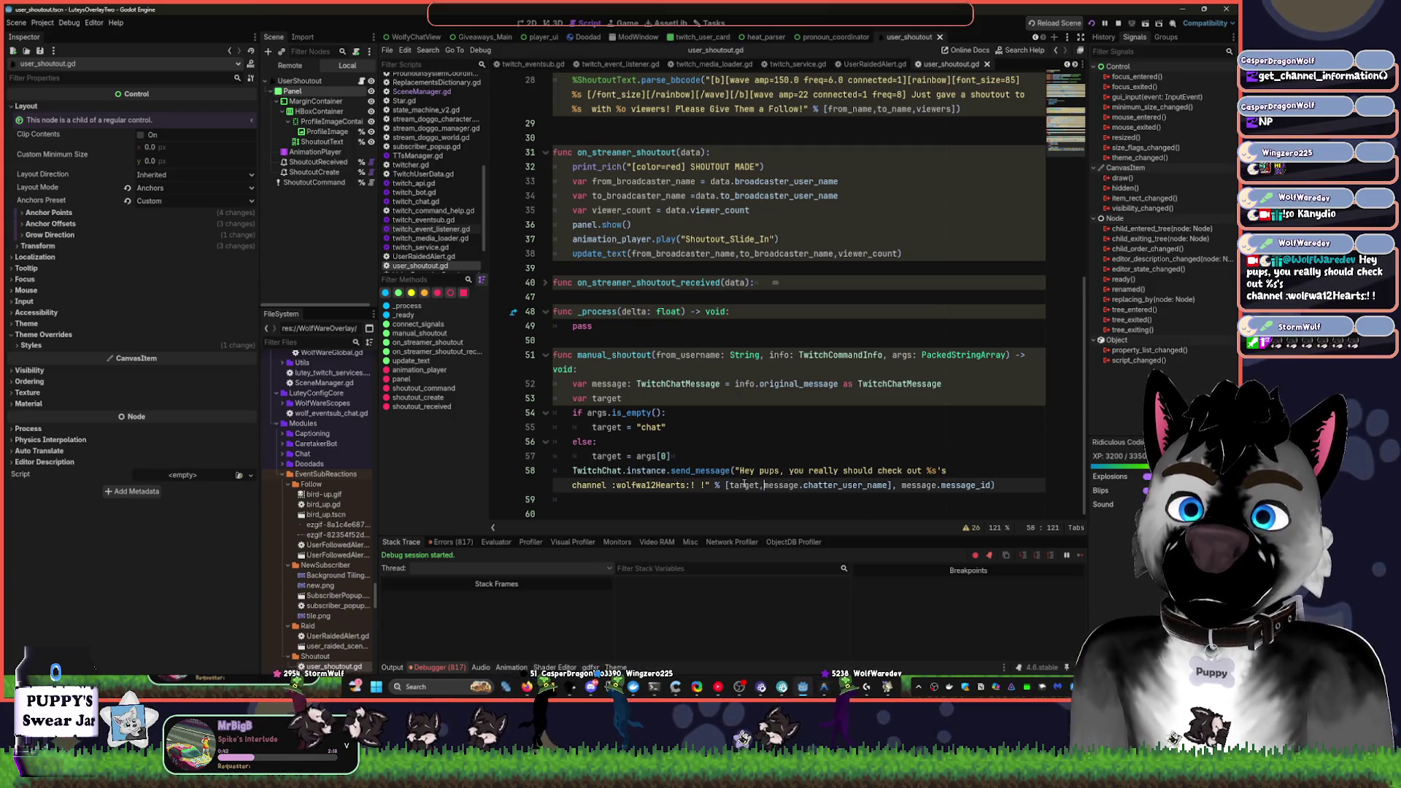
double_click(744, 485)
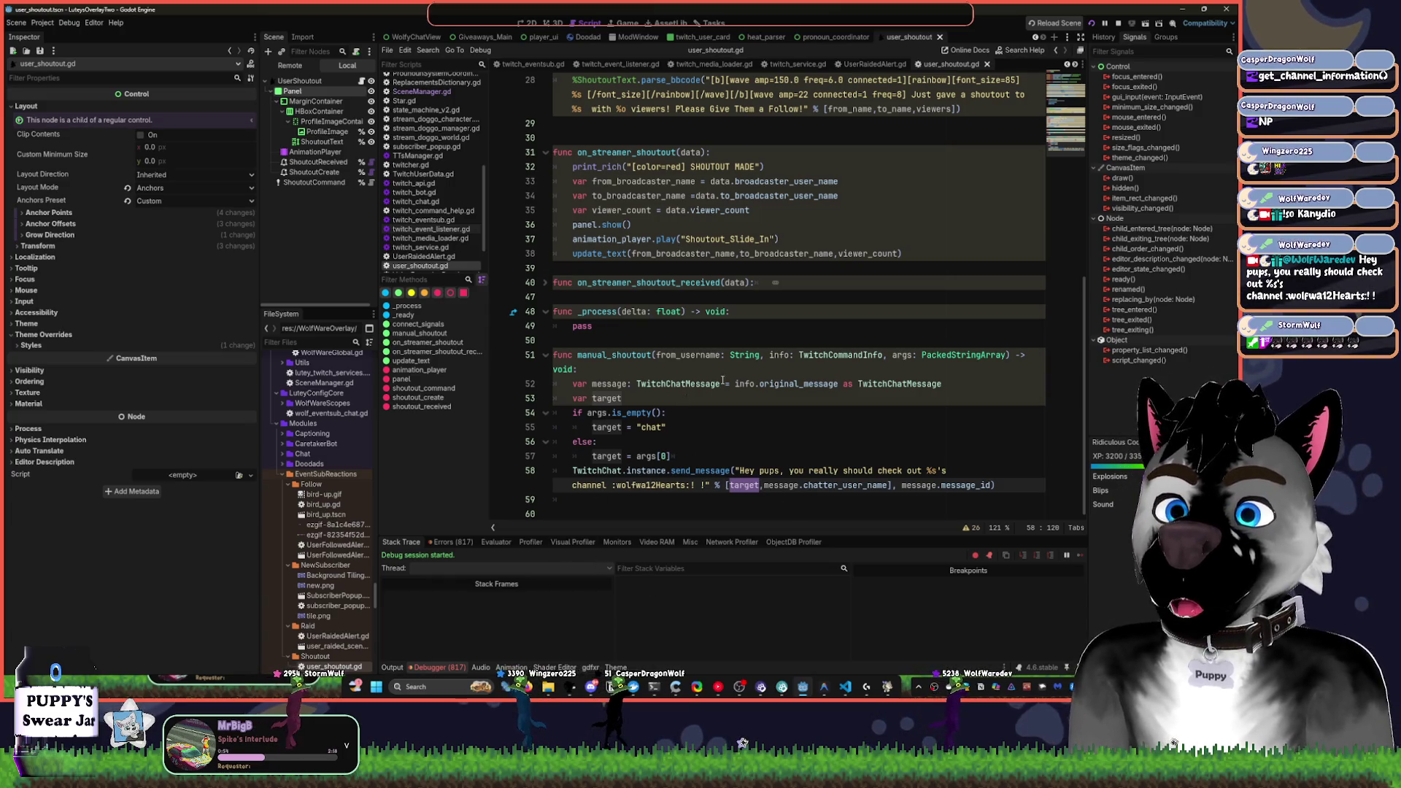
left_click(1117, 24)
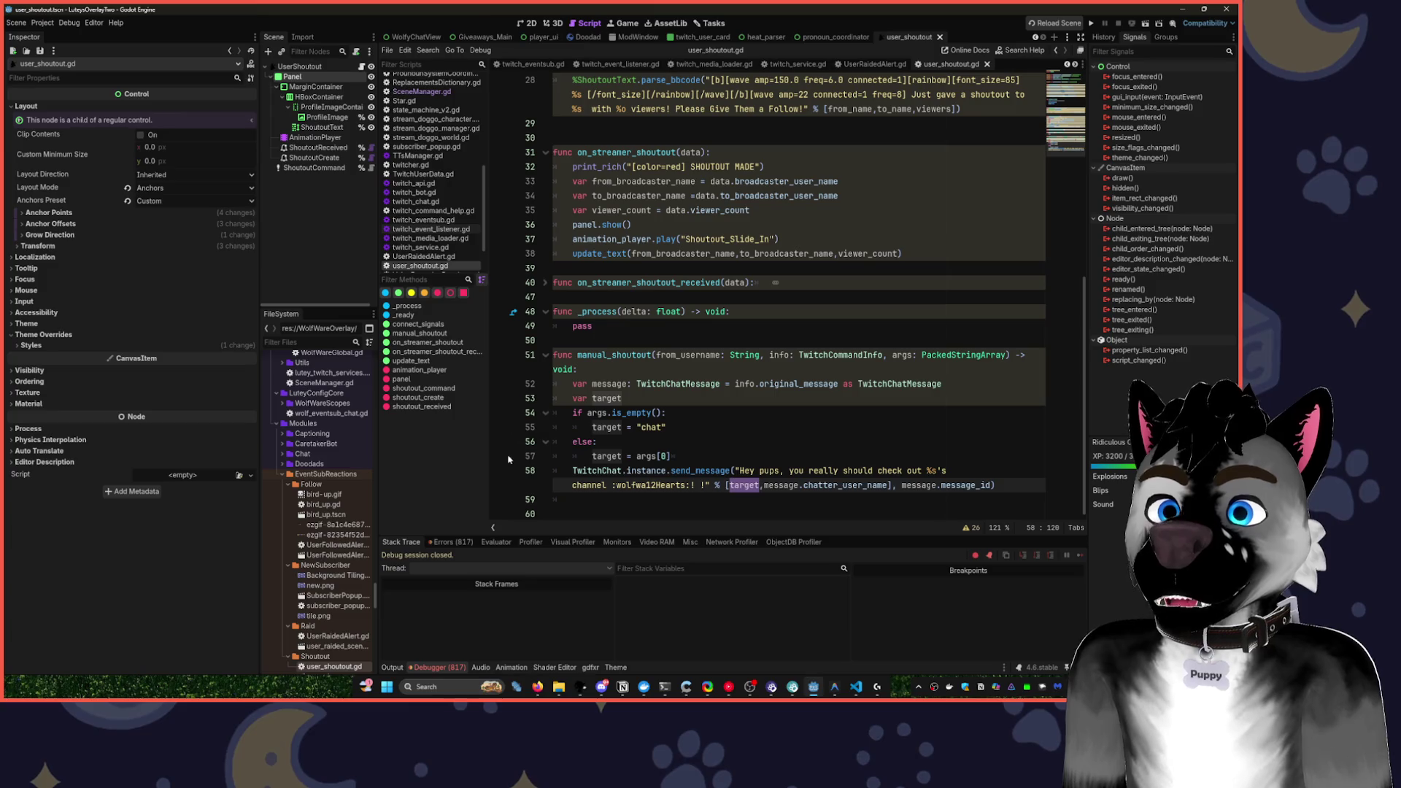
Add breakpoints on lines 58 and 53, then relaunch the overlay to hit them
left_click(496, 473)
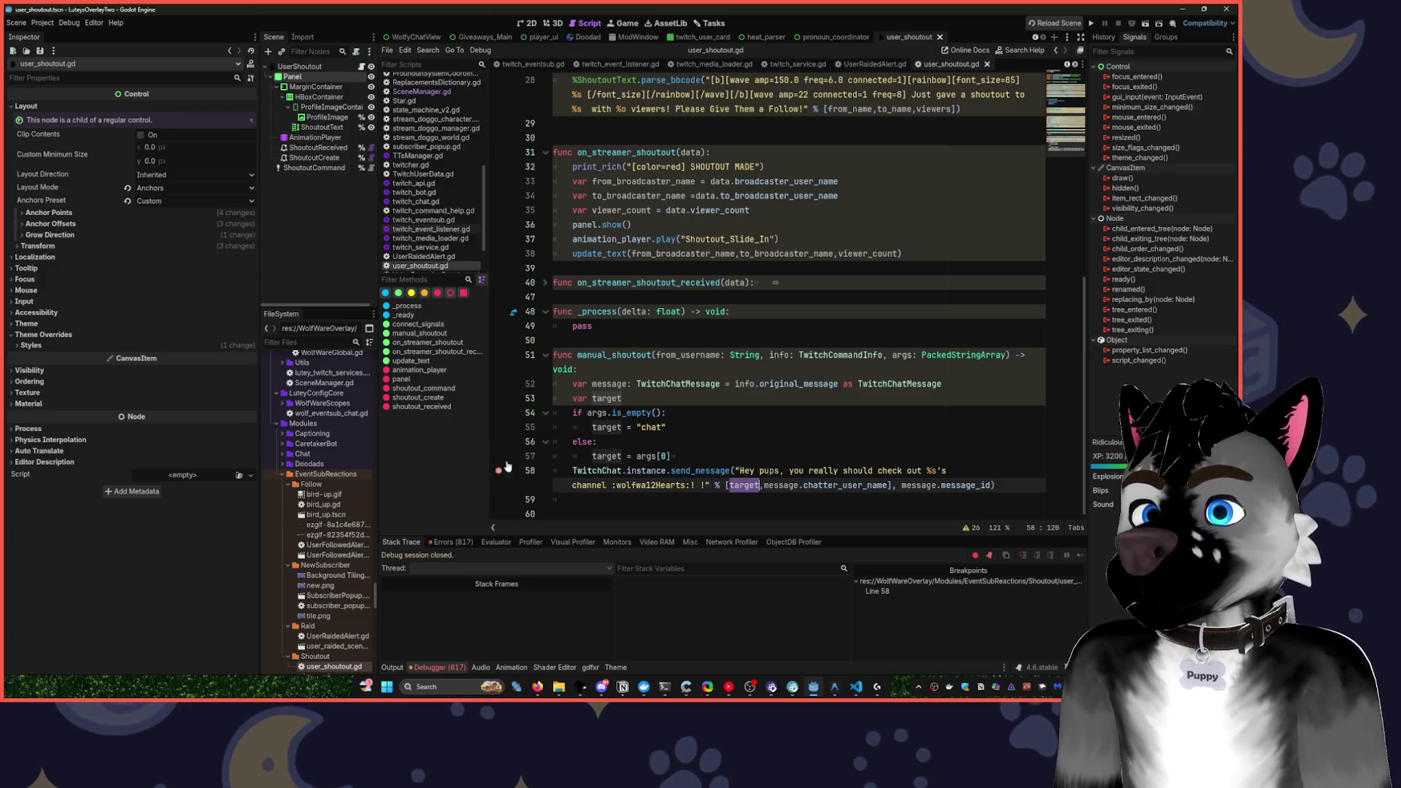
left_click(498, 399)
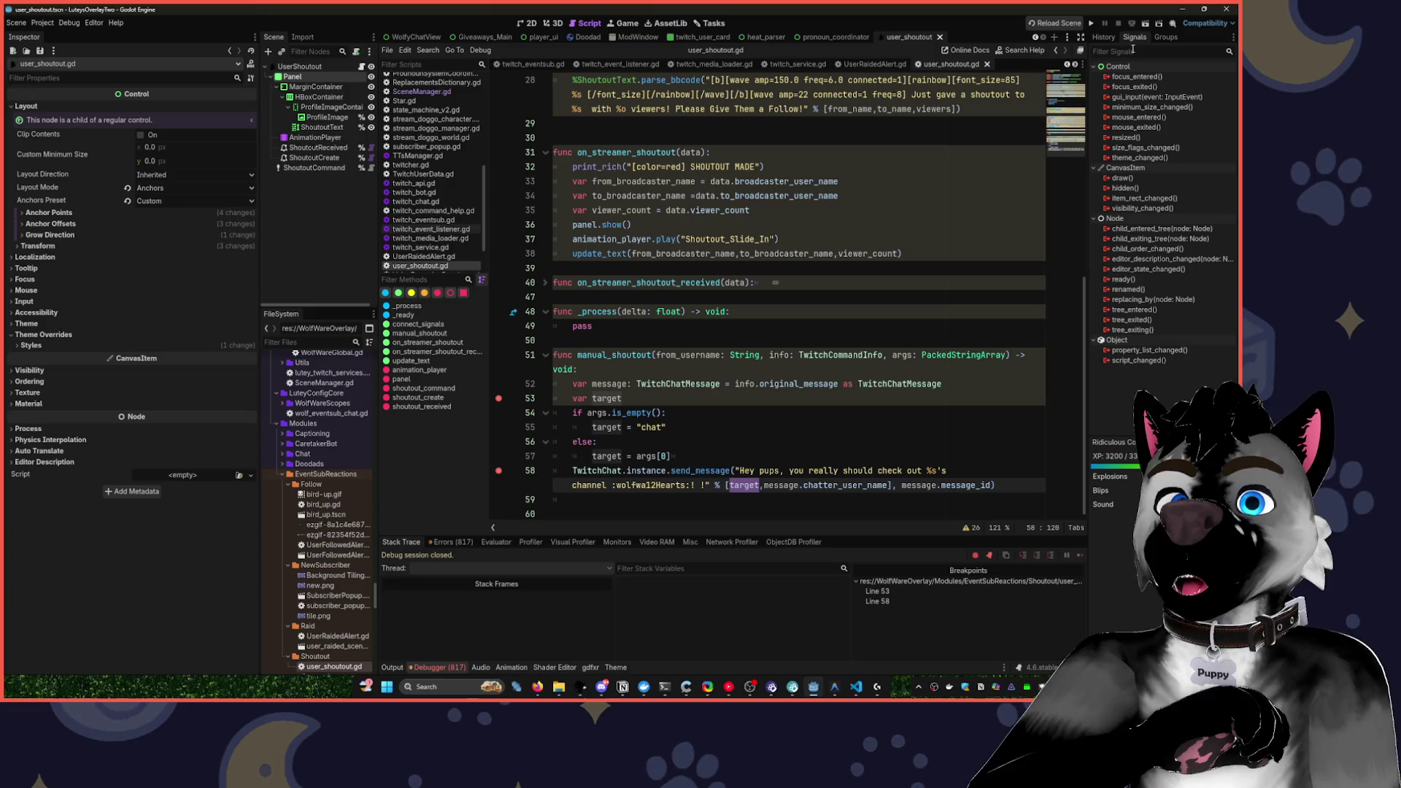
left_click(1094, 24)
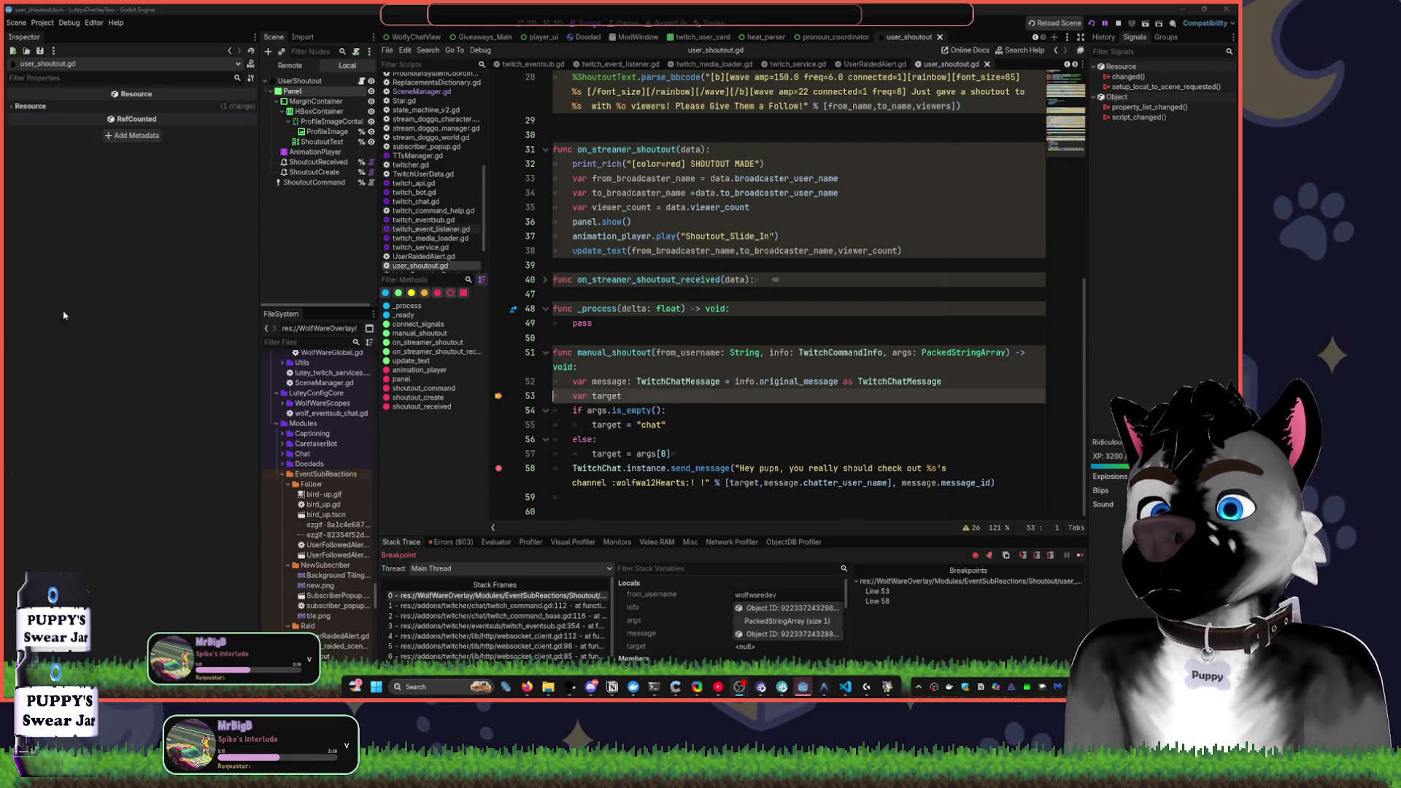
Enlarge the debugger panel and continue execution to the line 58 breakpoint
left_click(801, 686)
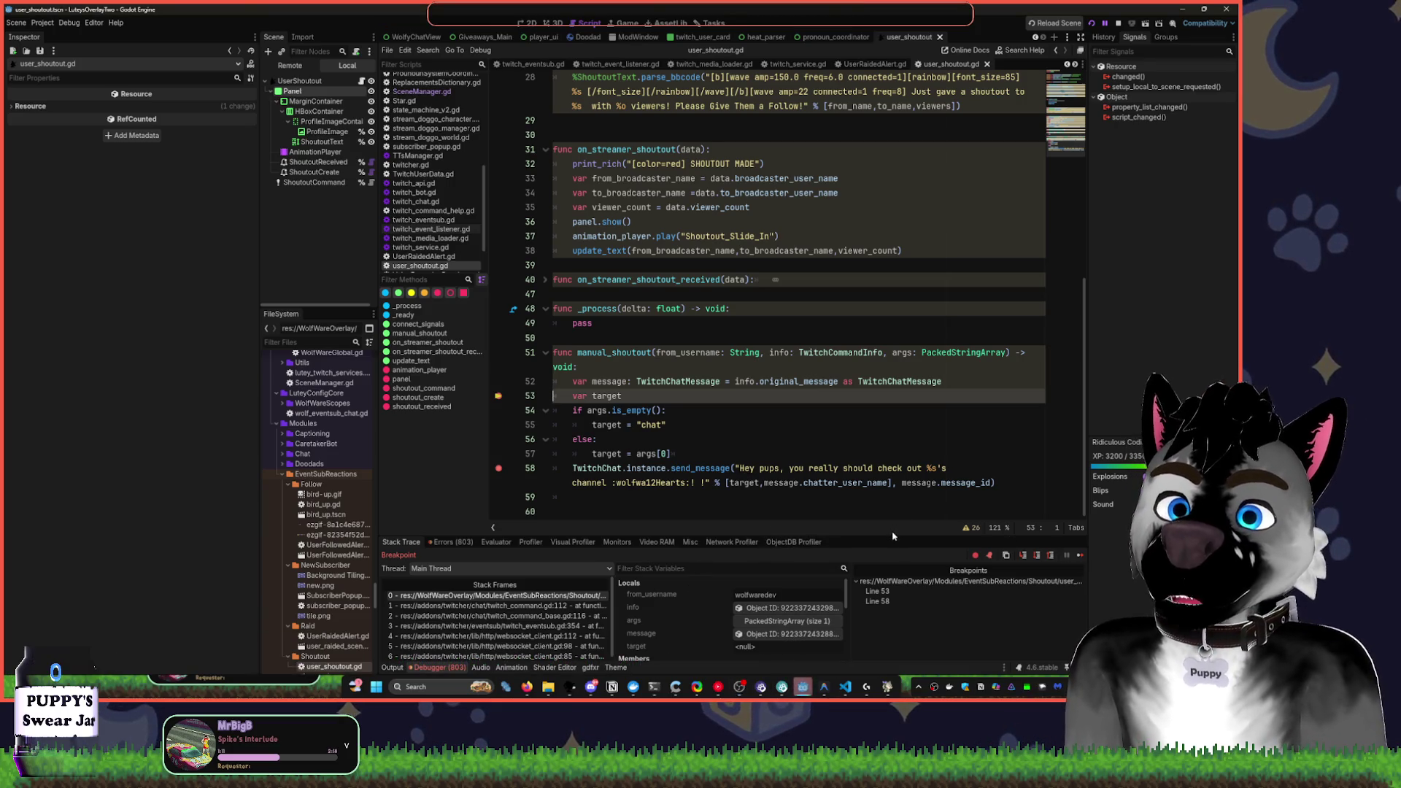
left_click_drag(891, 536, 886, 429)
scroll(694, 567, "down", 2)
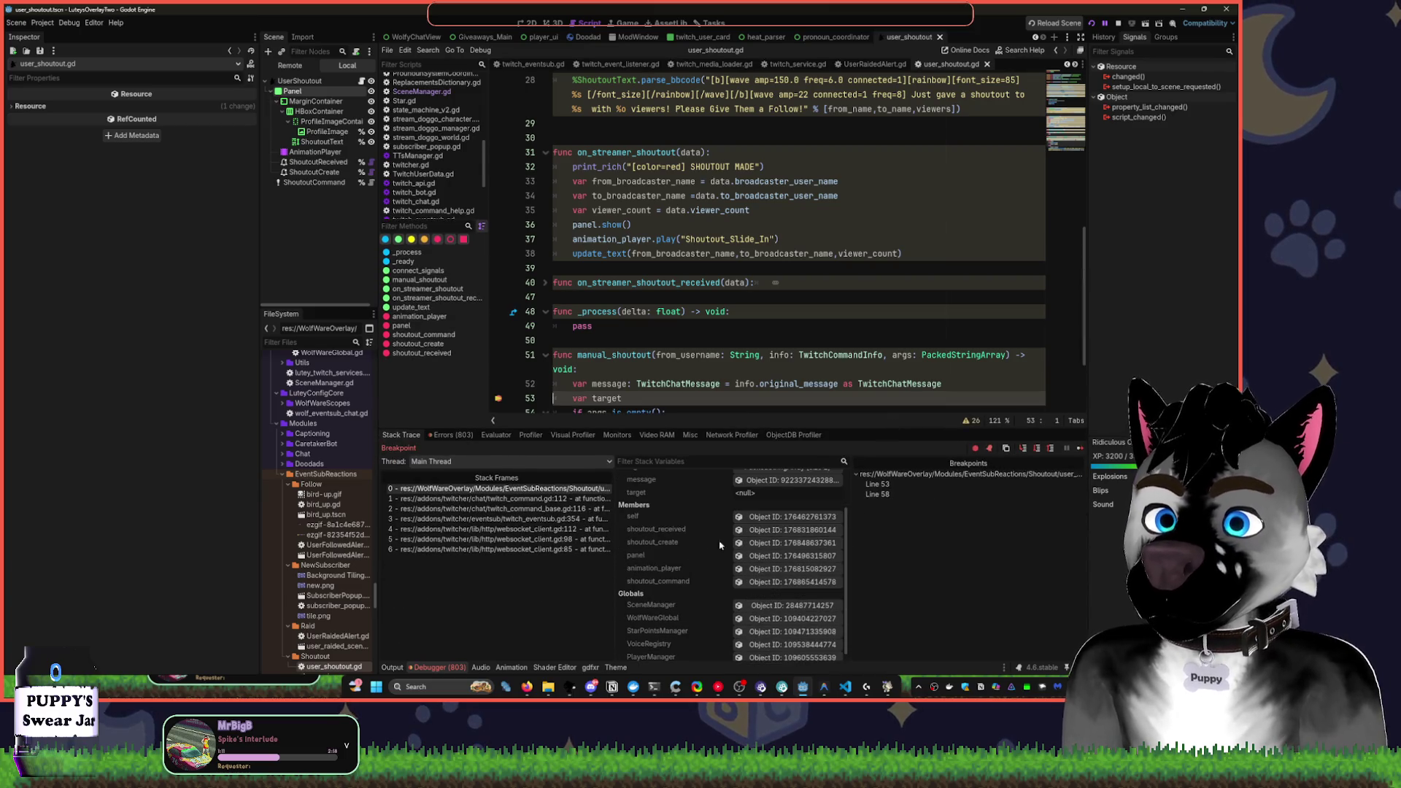
scroll(690, 394, "down", 3)
scroll(692, 552, "up", 2)
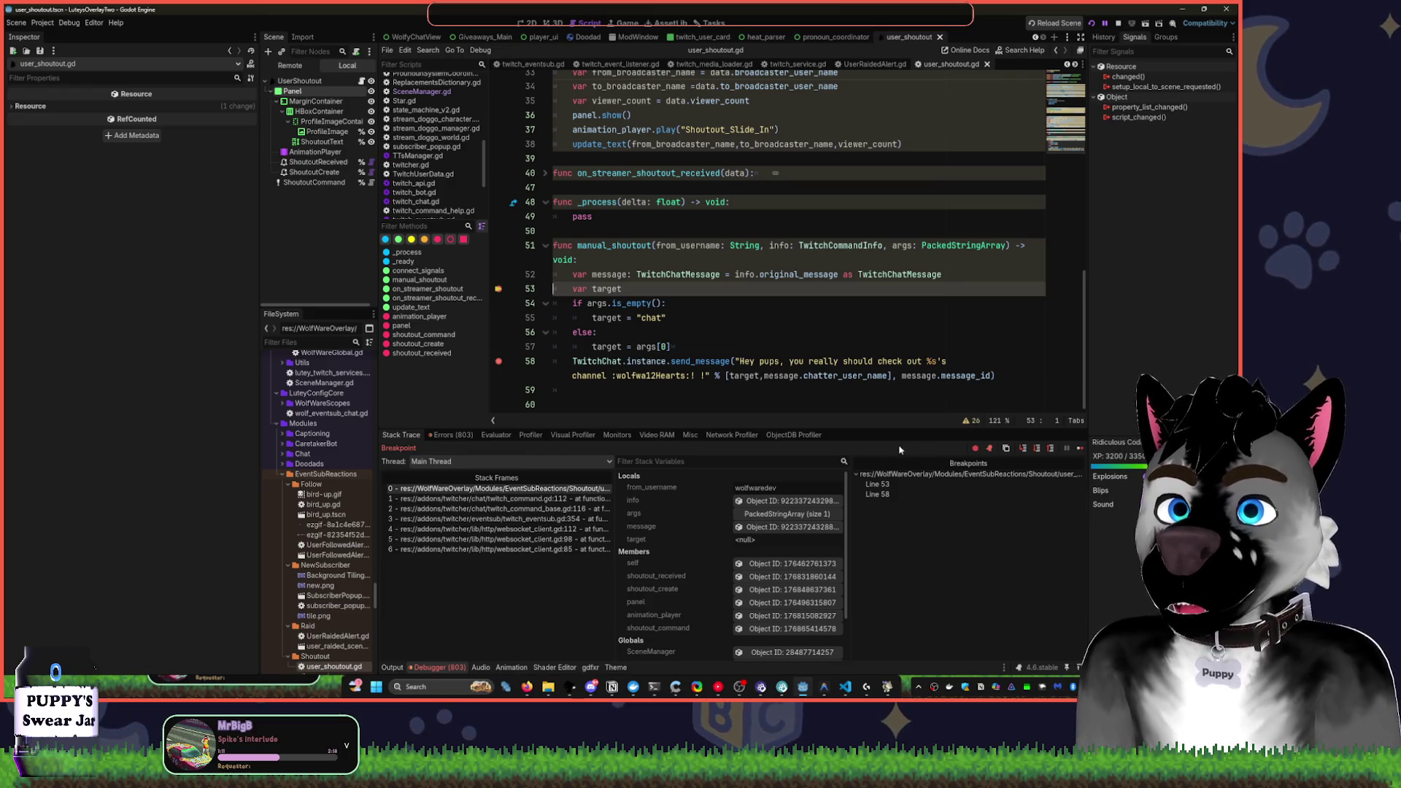
key("F12")
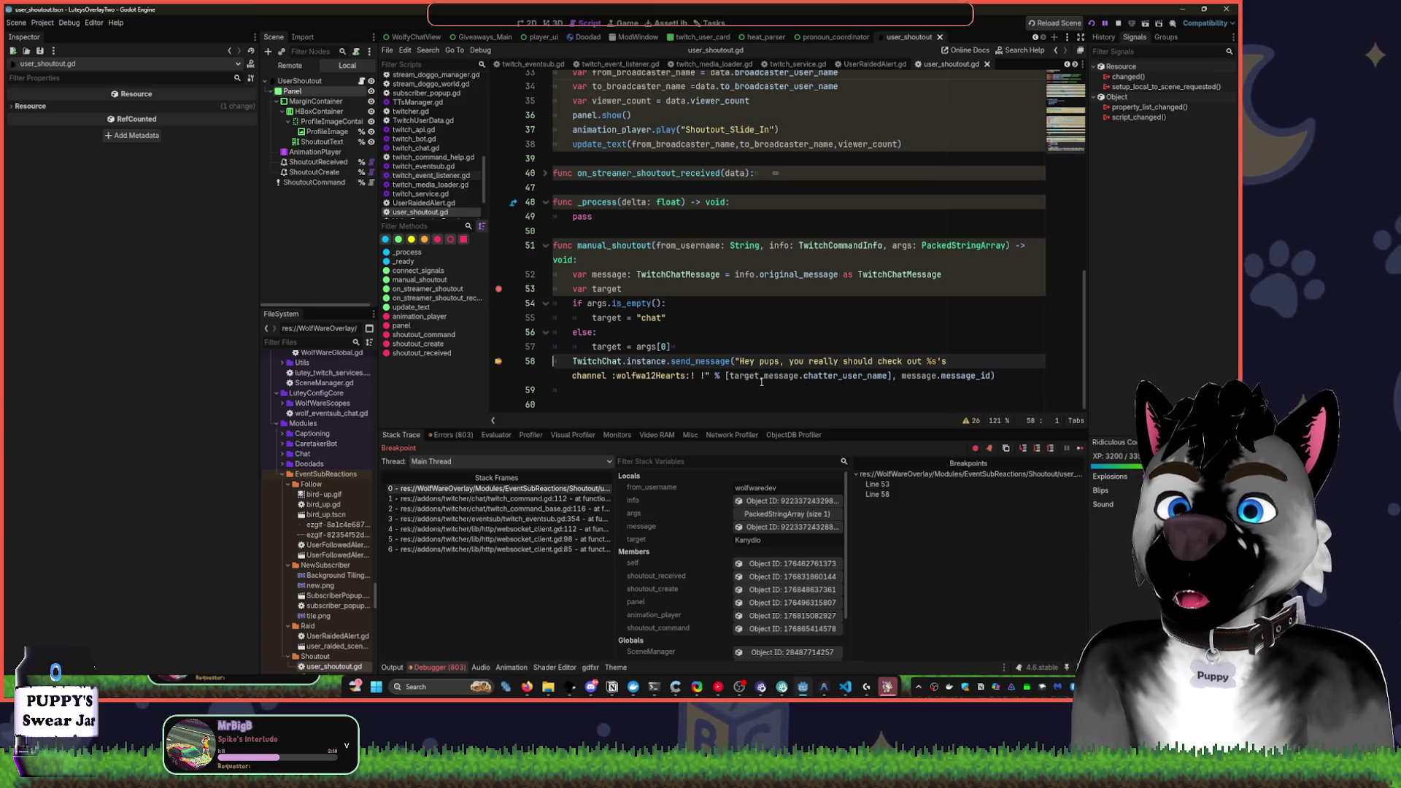
Try removing the chatter-name and message_id arguments on line 58, undoing both edits
left_click_drag(761, 377, 888, 377)
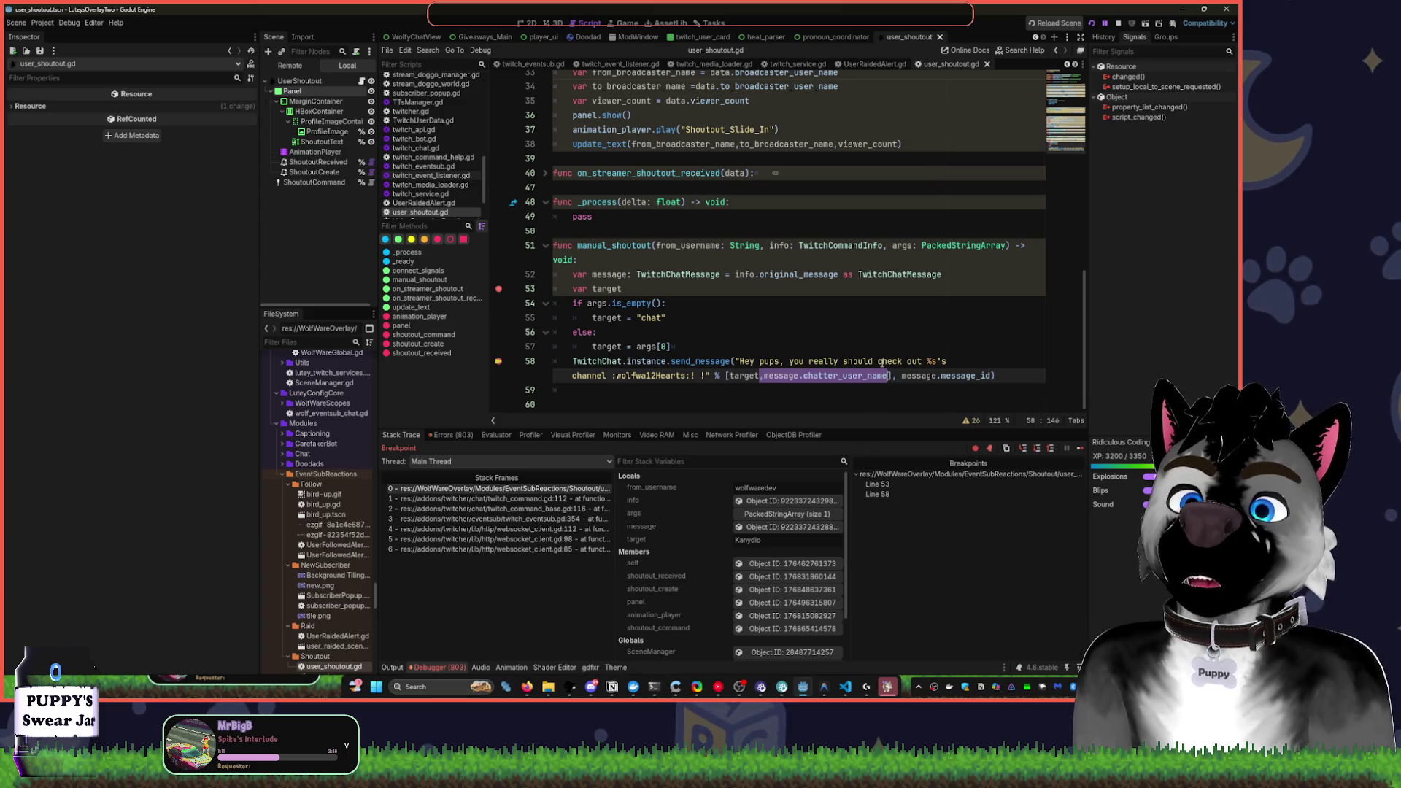
key("BackSpace")
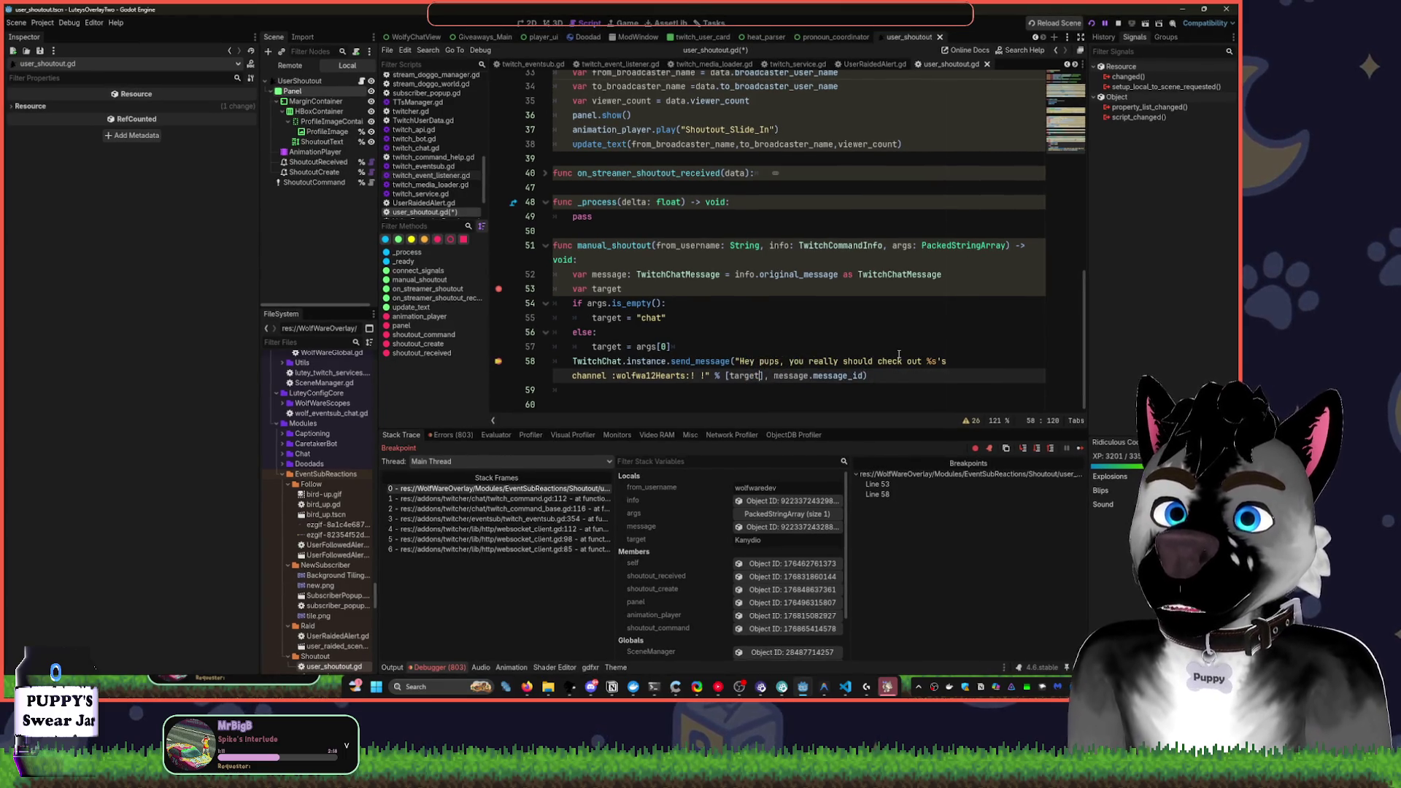
key("ctrl+z")
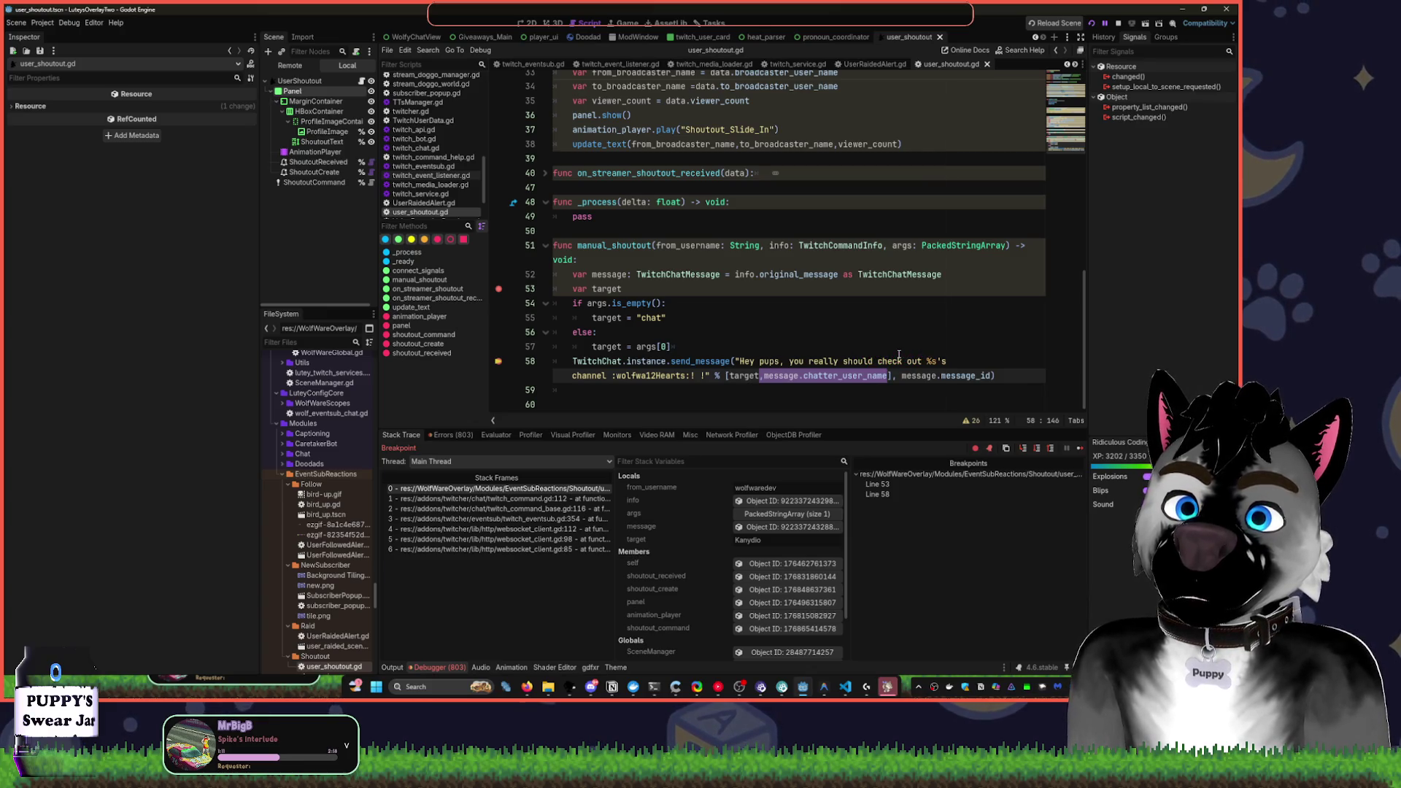
key("Right")
key("Right")
key("Right")
key("ctrl+Delete")
key("ctrl+Delete")
key("ctrl+Delete")
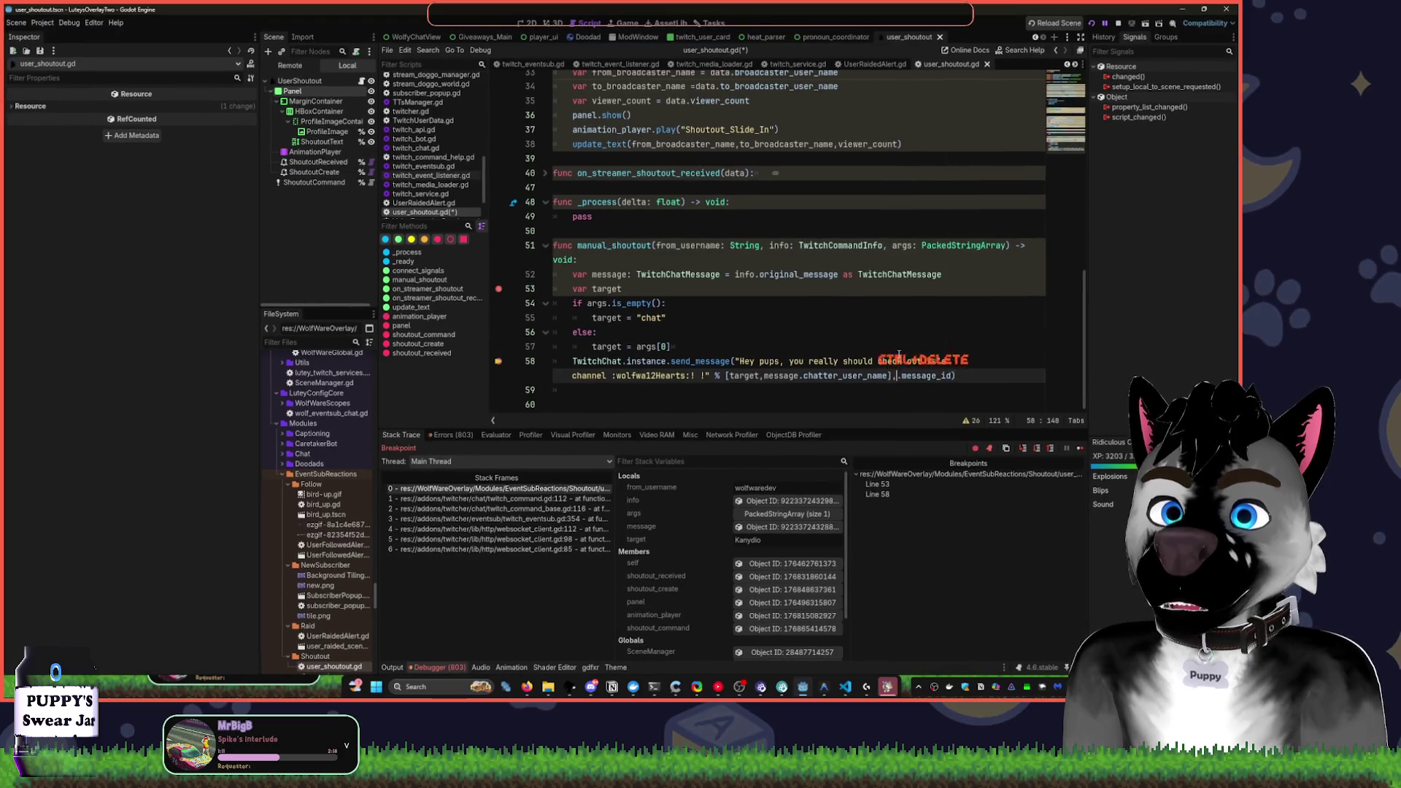
key("ctrl+z")
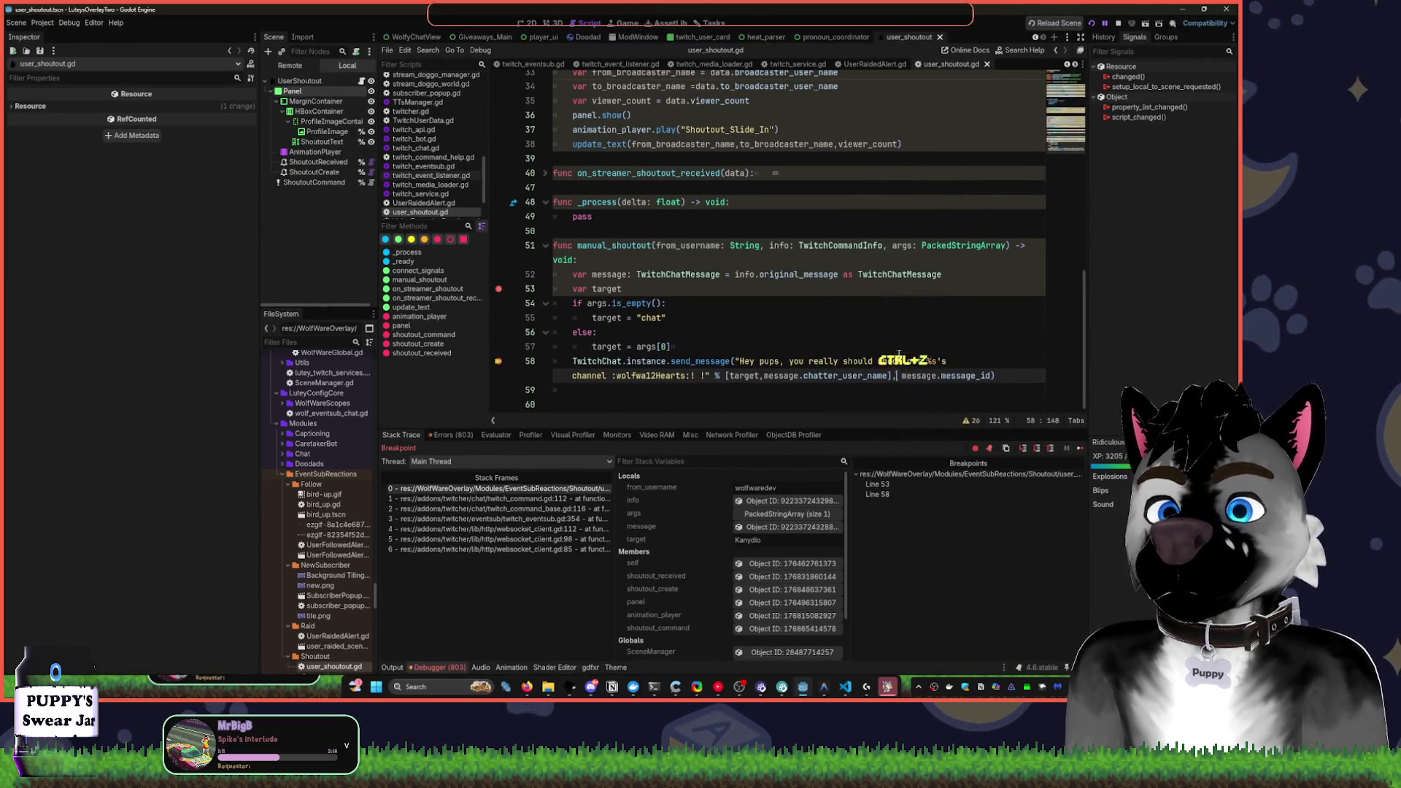
left_click(694, 362)
Inspect the send_message definition in twitch_chat.gd, then close that script
left_click(705, 365, "ctrl")
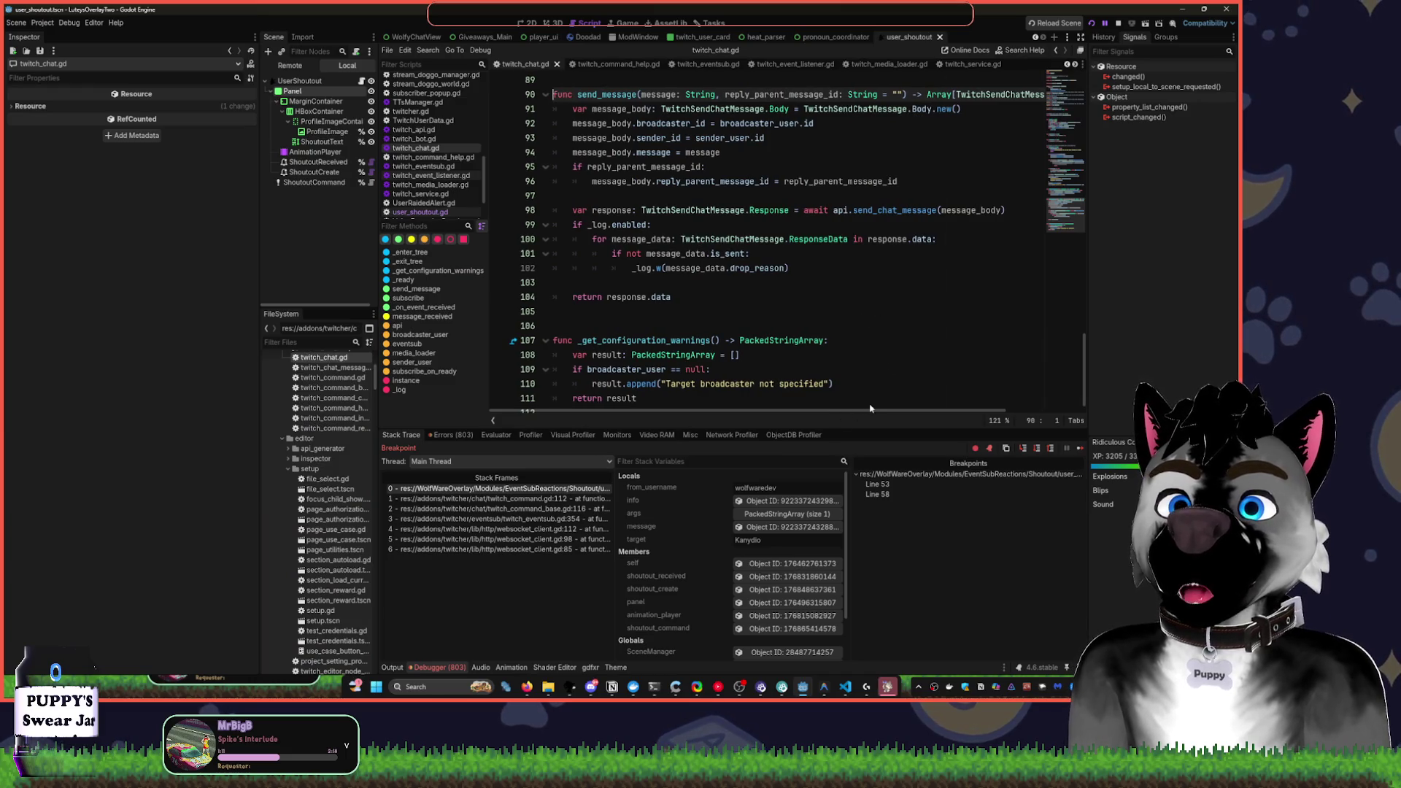
scroll(840, 322, "up", 20)
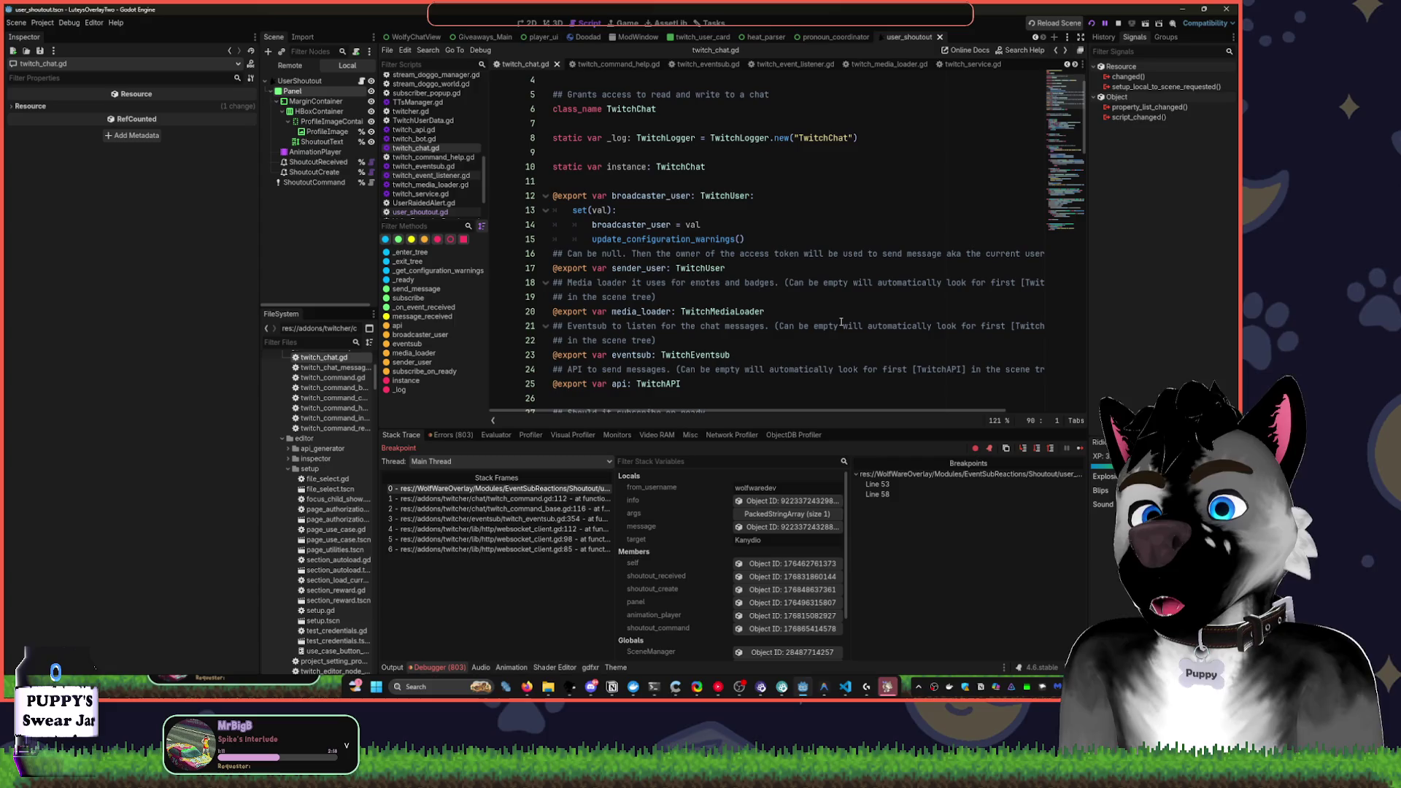
key("ctrl+w")
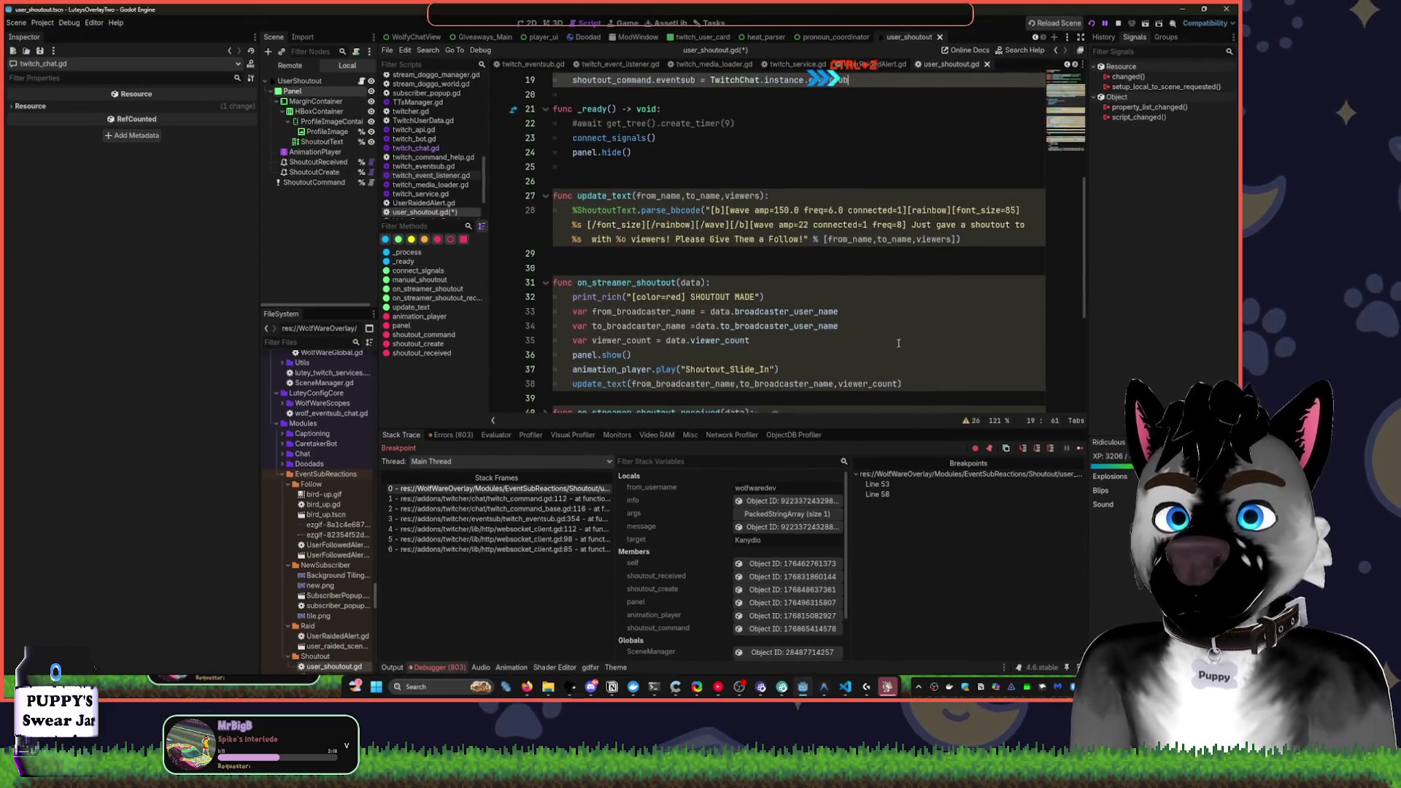
Redo the removal of message.message_id from the send_message call on line 58
scroll(912, 321, "up", 2)
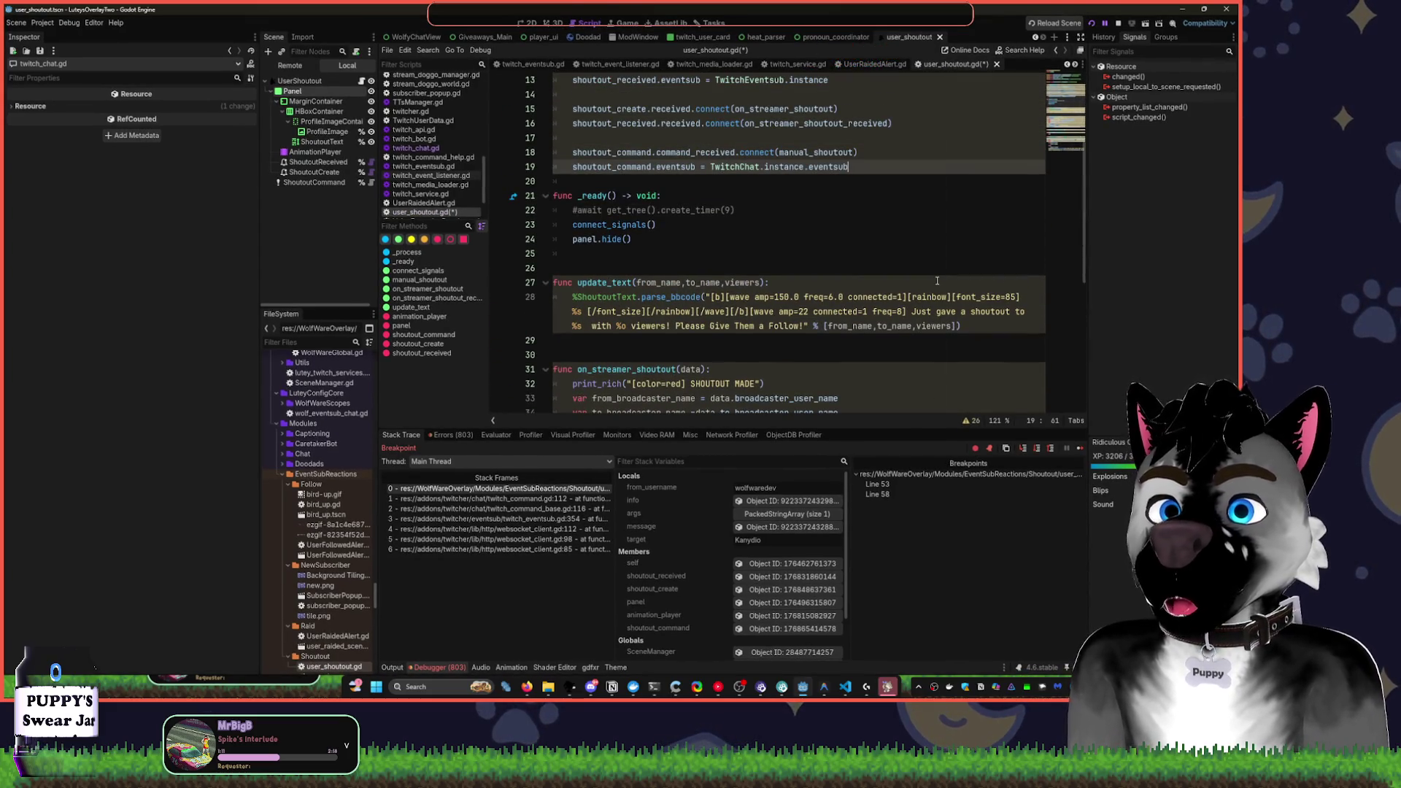
key("ctrl+shift+z")
key("ctrl+shift+z")
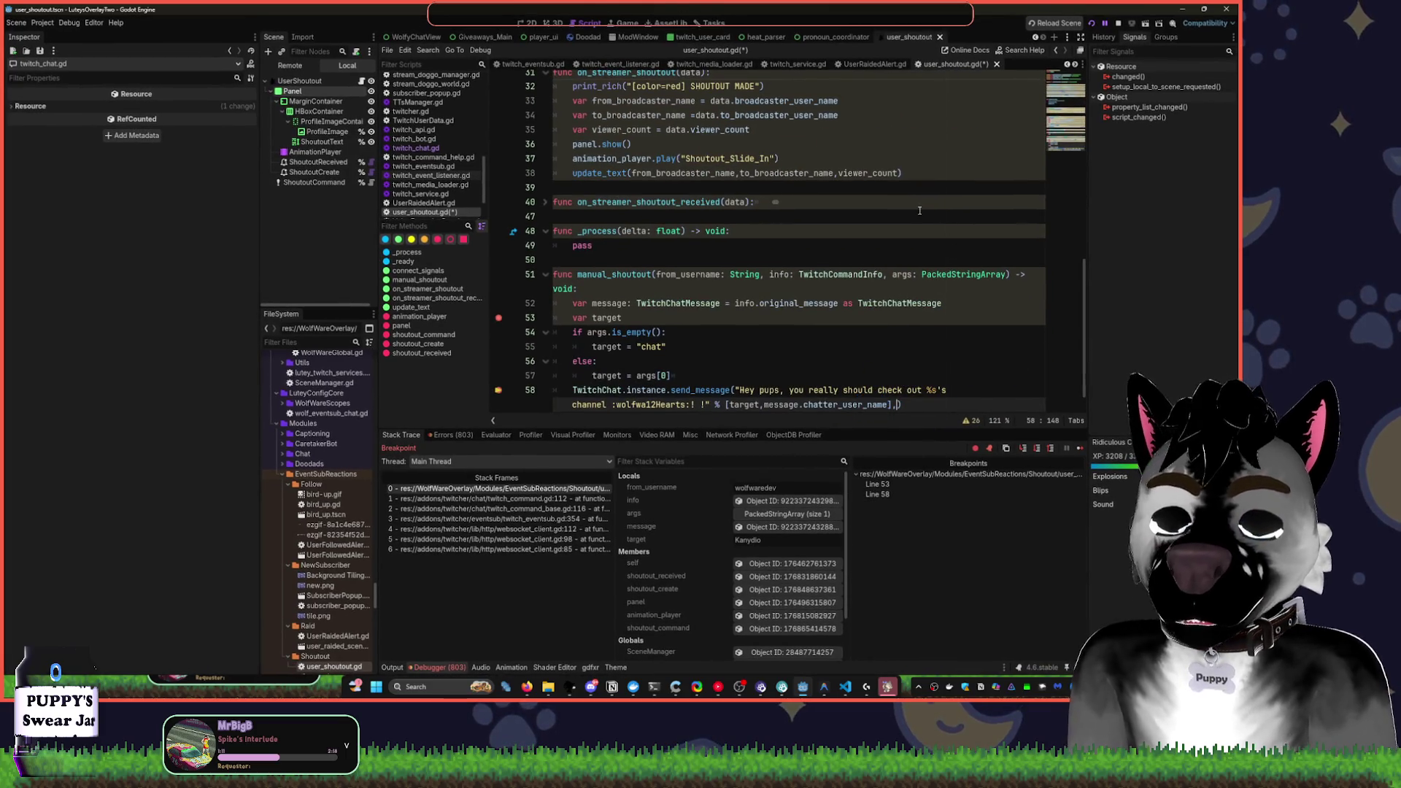
scroll(919, 210, "down", 1)
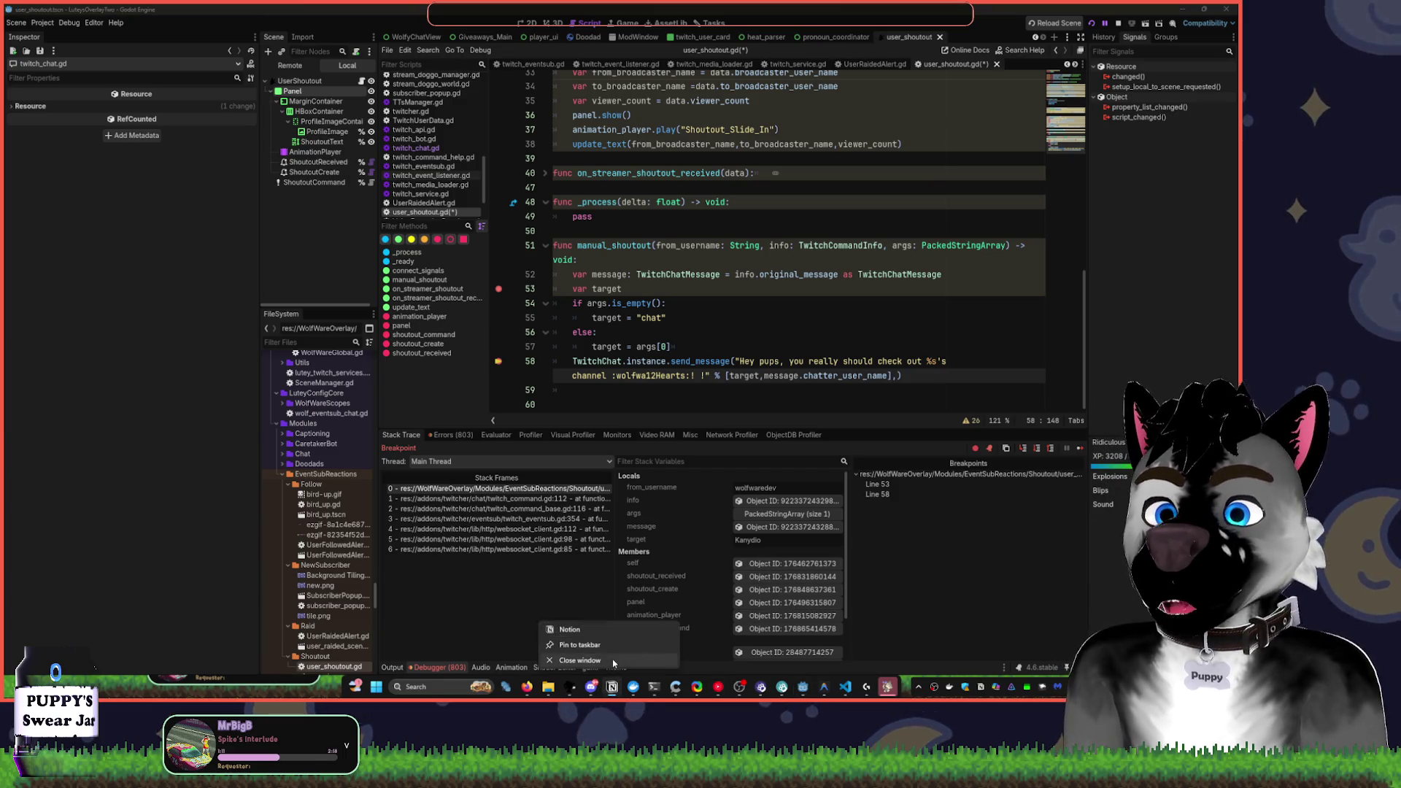
mouse_move(644, 689)
left_click(643, 633)
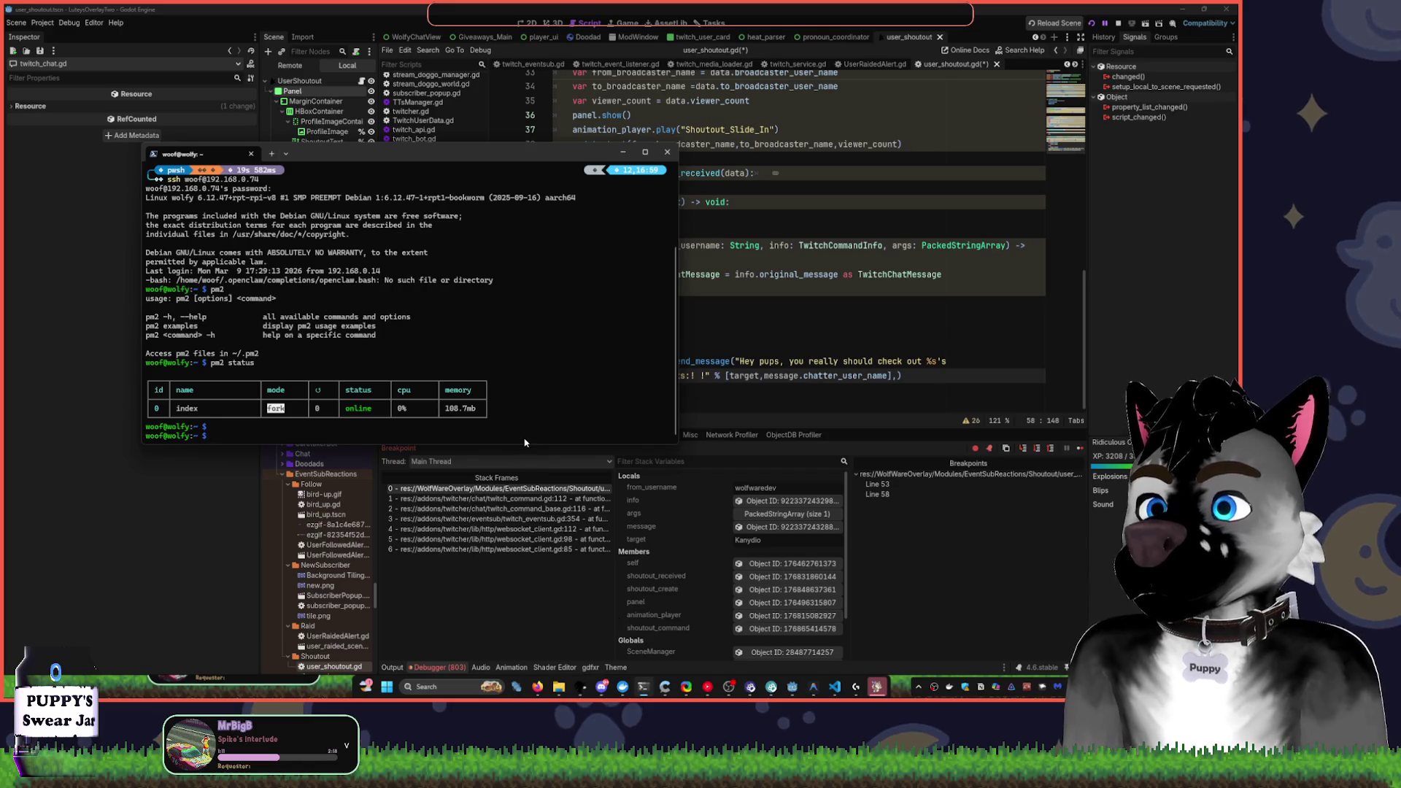
left_click(758, 275)
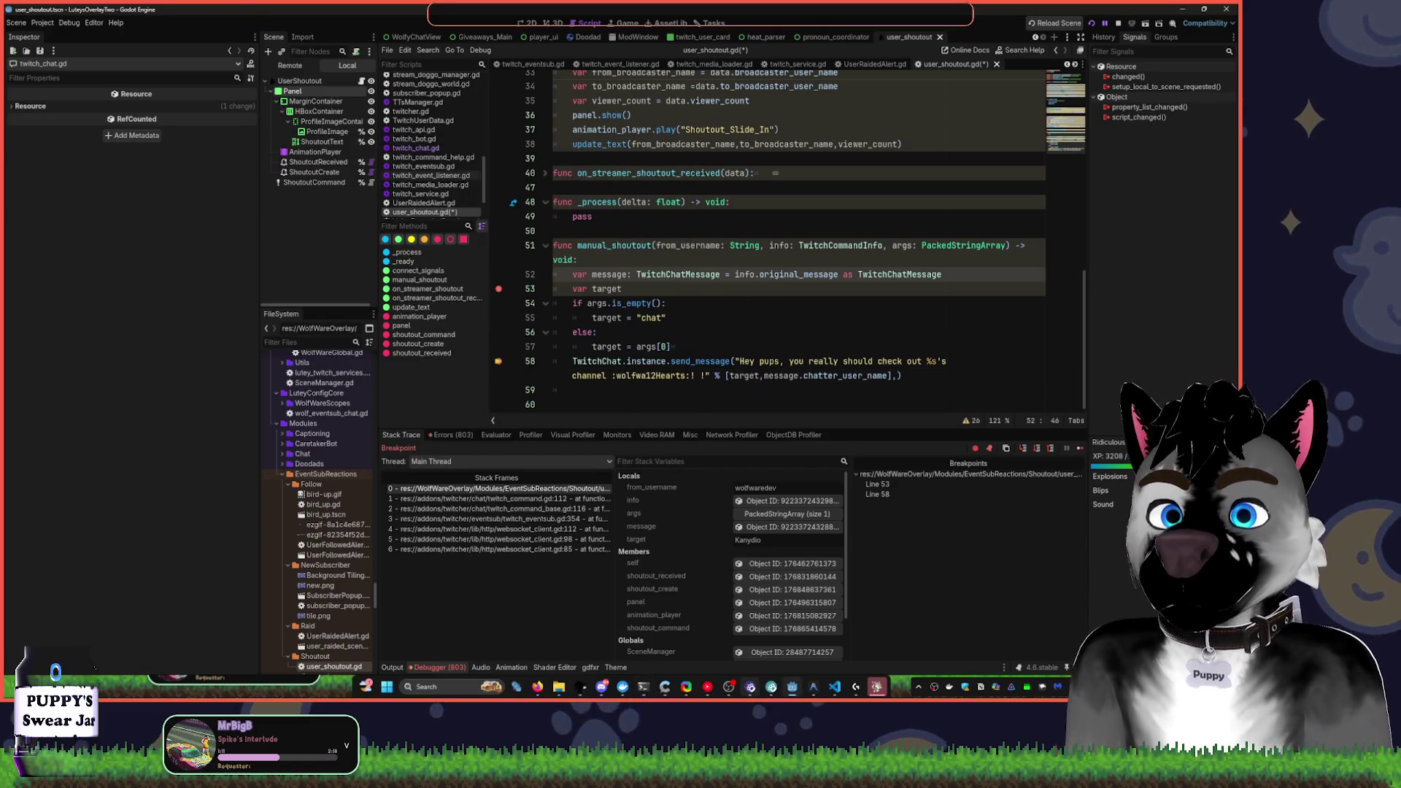
mouse_move(688, 690)
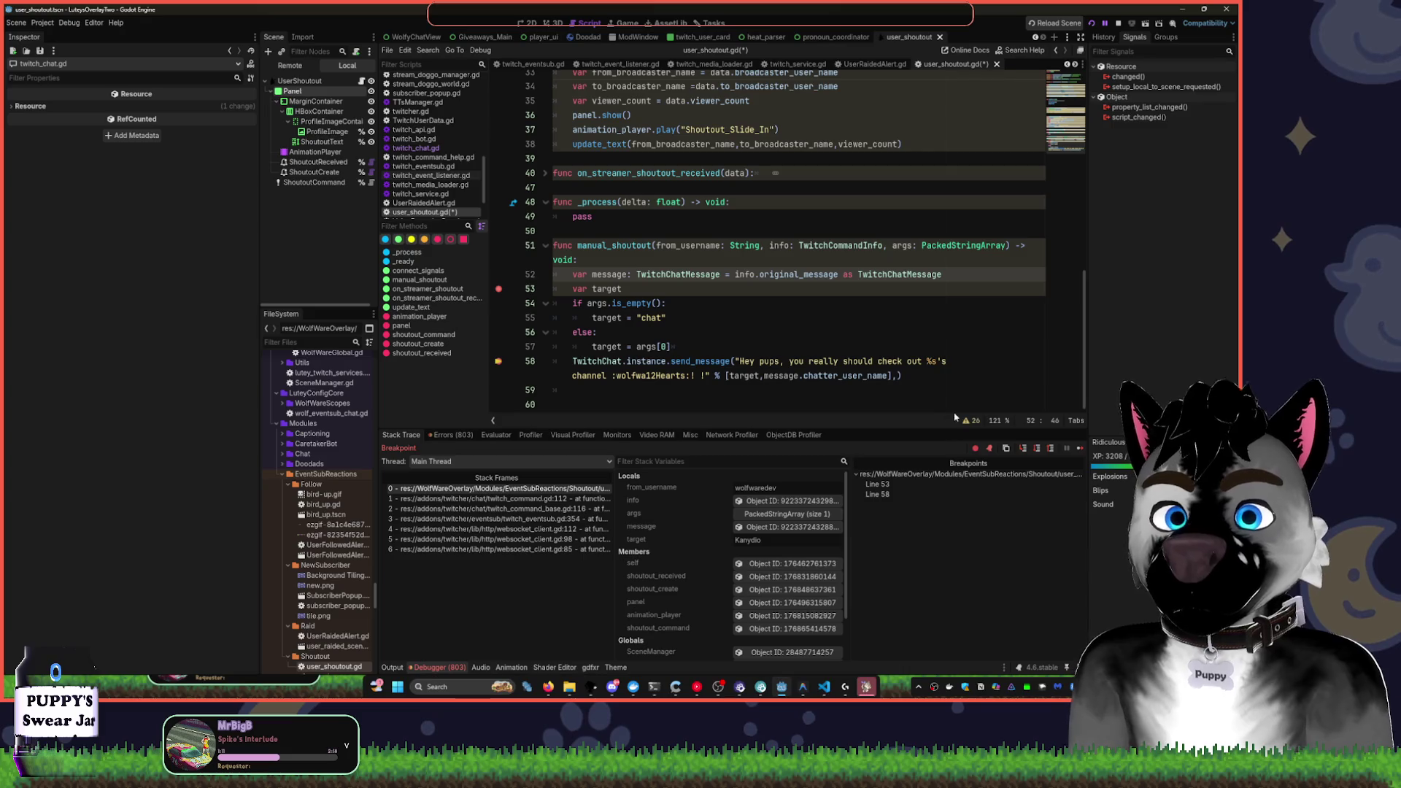
left_click(790, 324)
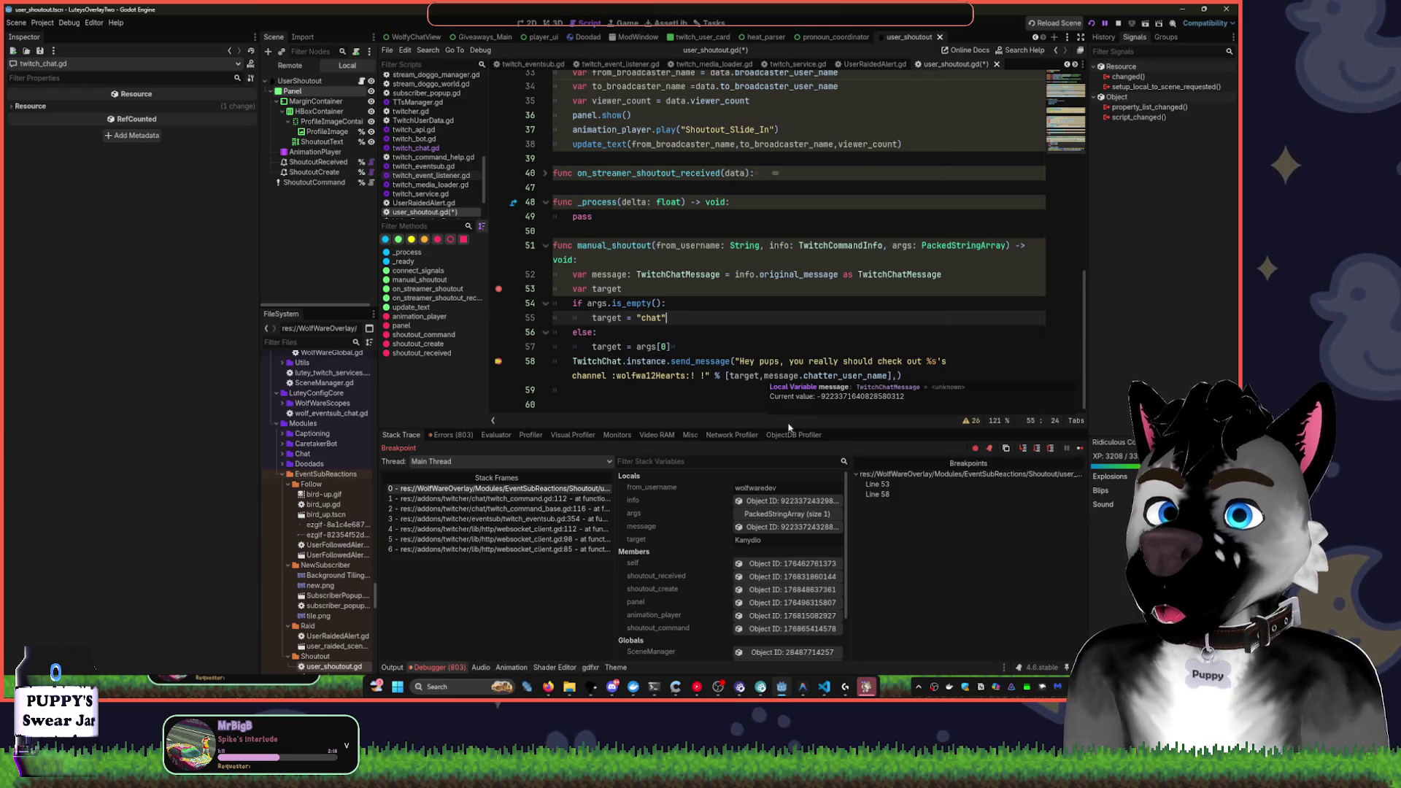
Undo the stray comma and delete ', message.chatter_user_name' from line 58's format array
left_click(890, 375)
type(",")
left_click(902, 384)
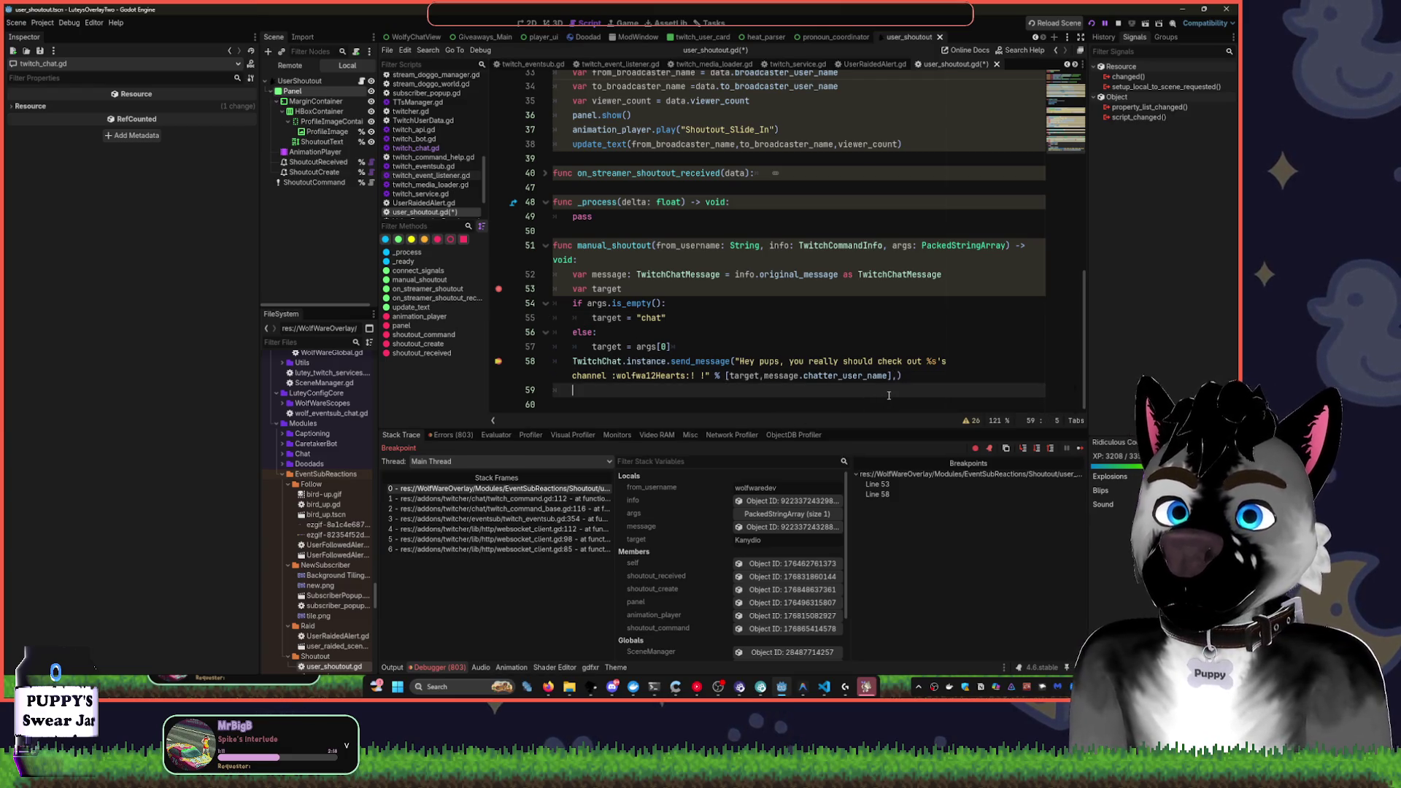
key("ctrl+z")
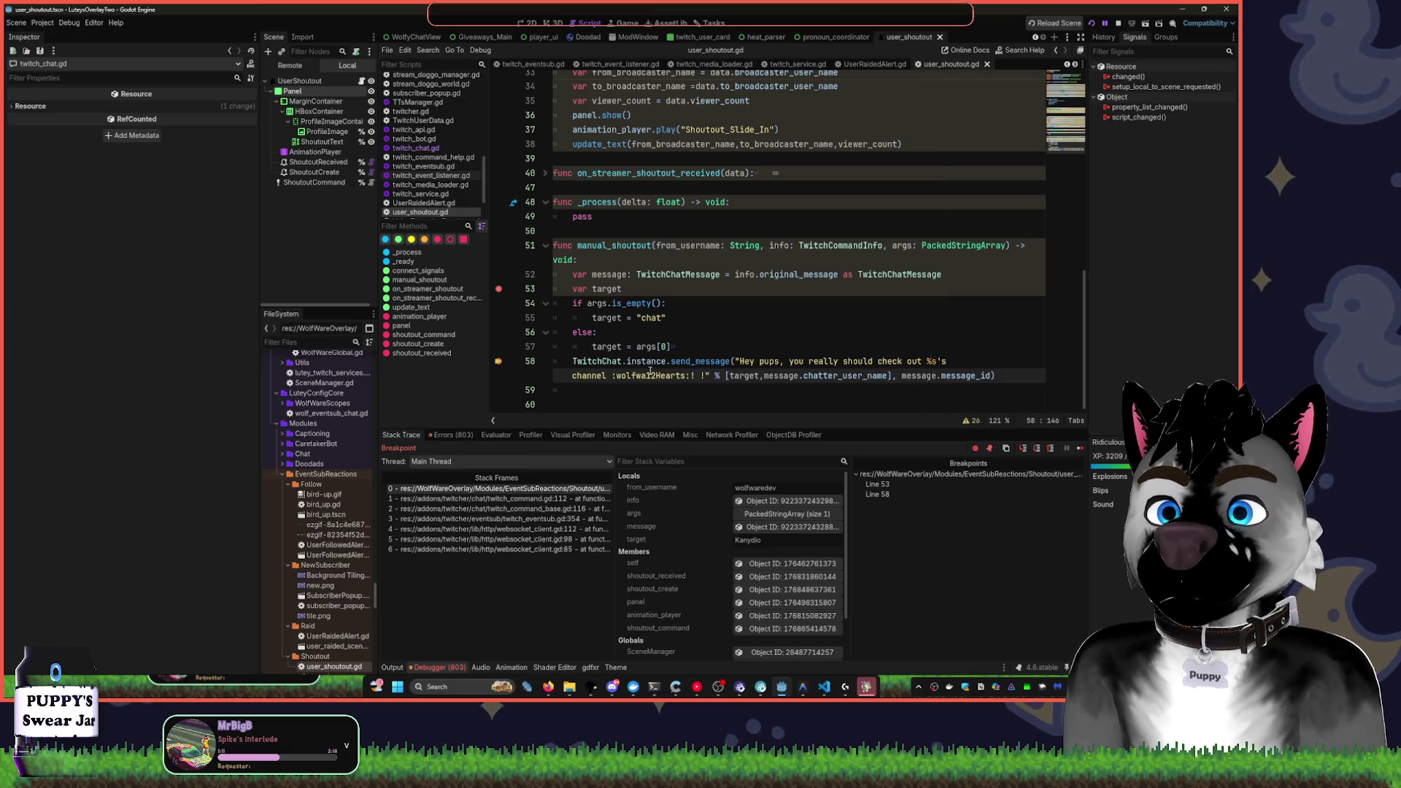
left_click(901, 387)
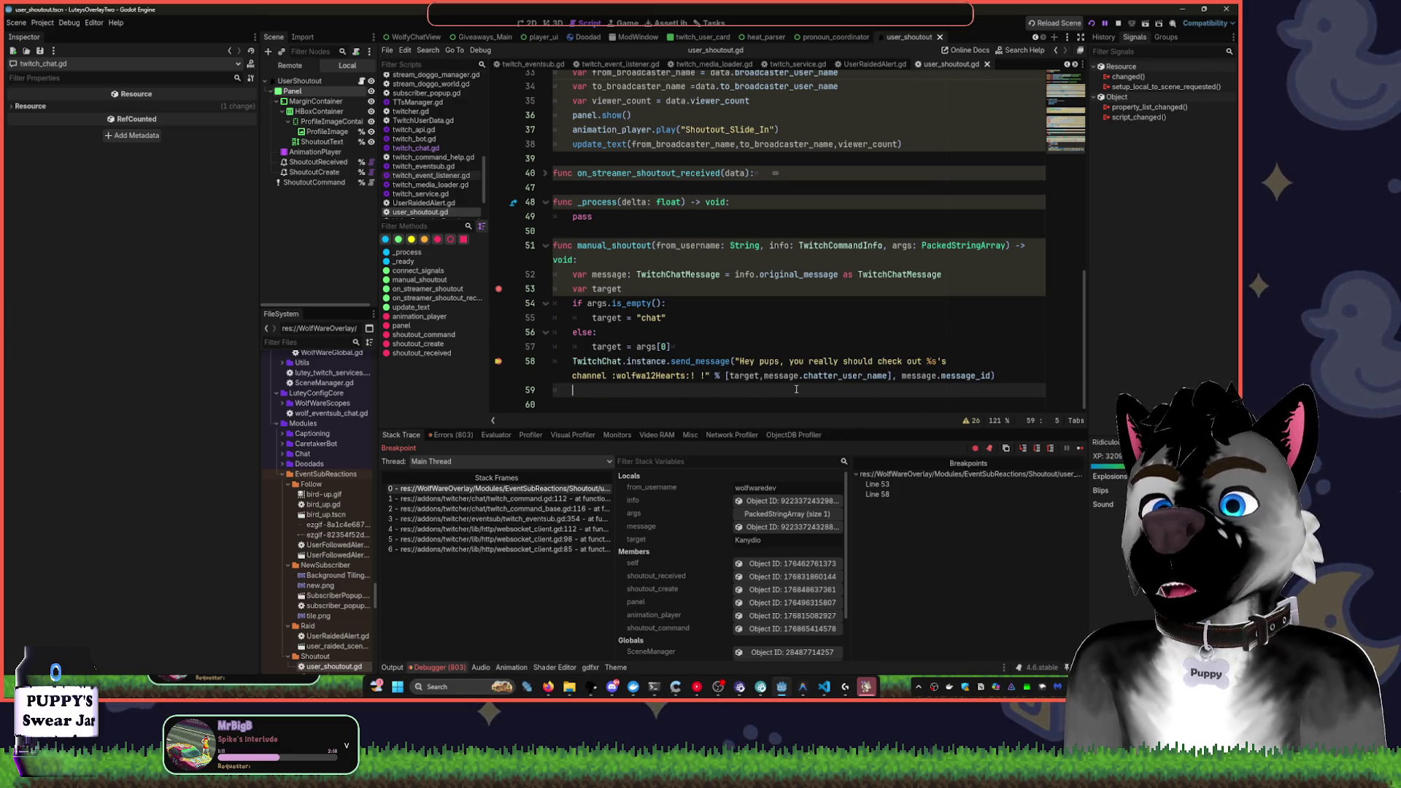
left_click_drag(761, 375, 889, 375)
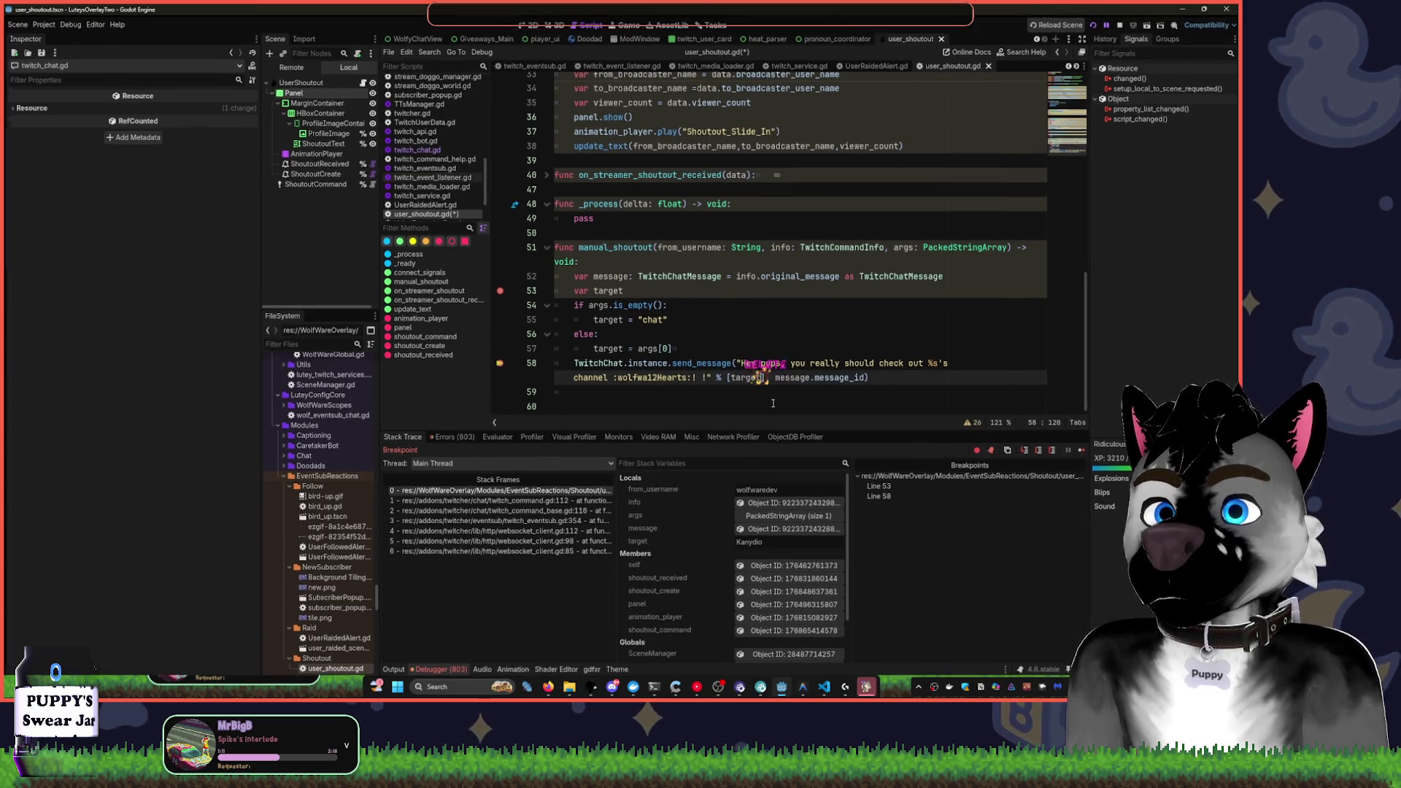
key("Delete")
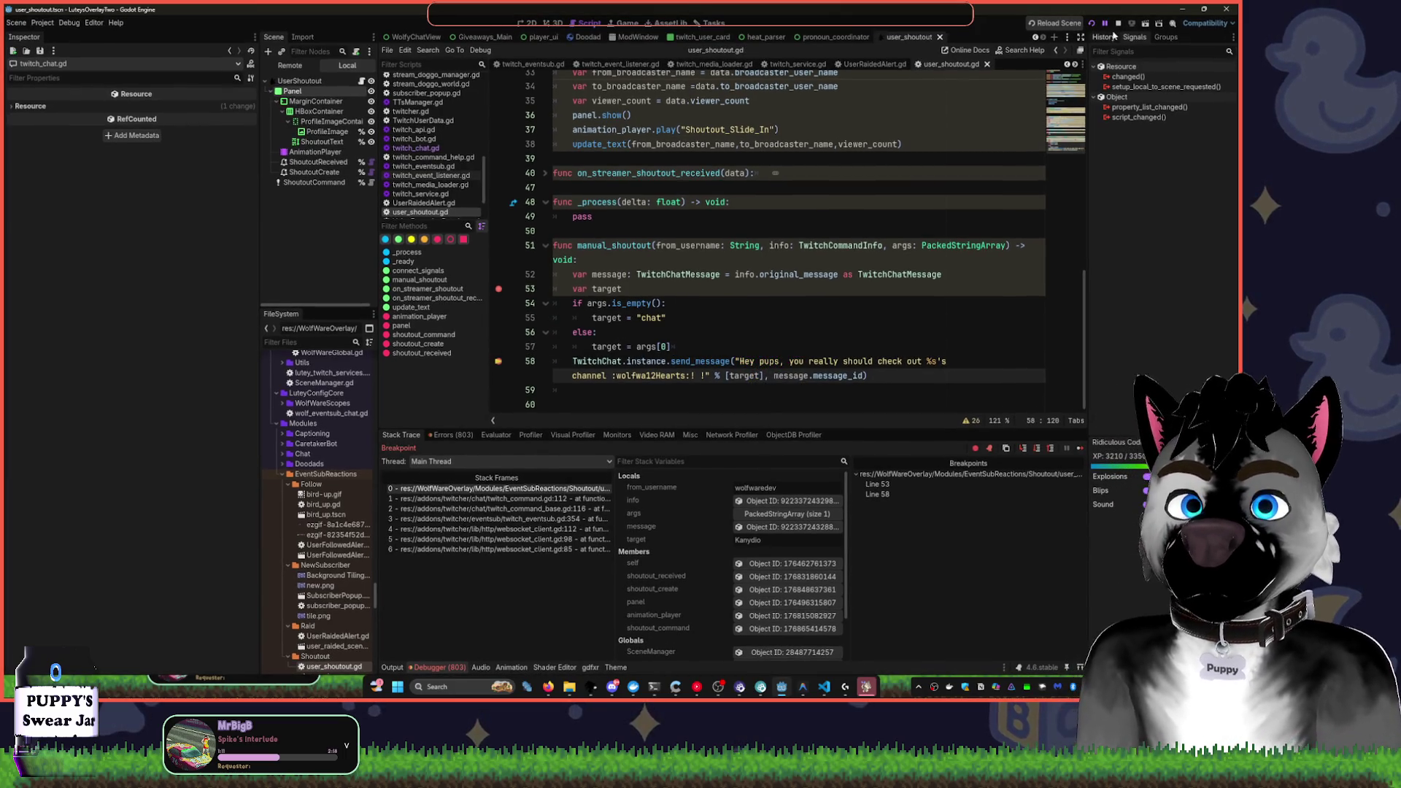
Continue execution with F12 and return to line 54 of user_shoutout.gd when the breakpoint hits
key("F12")
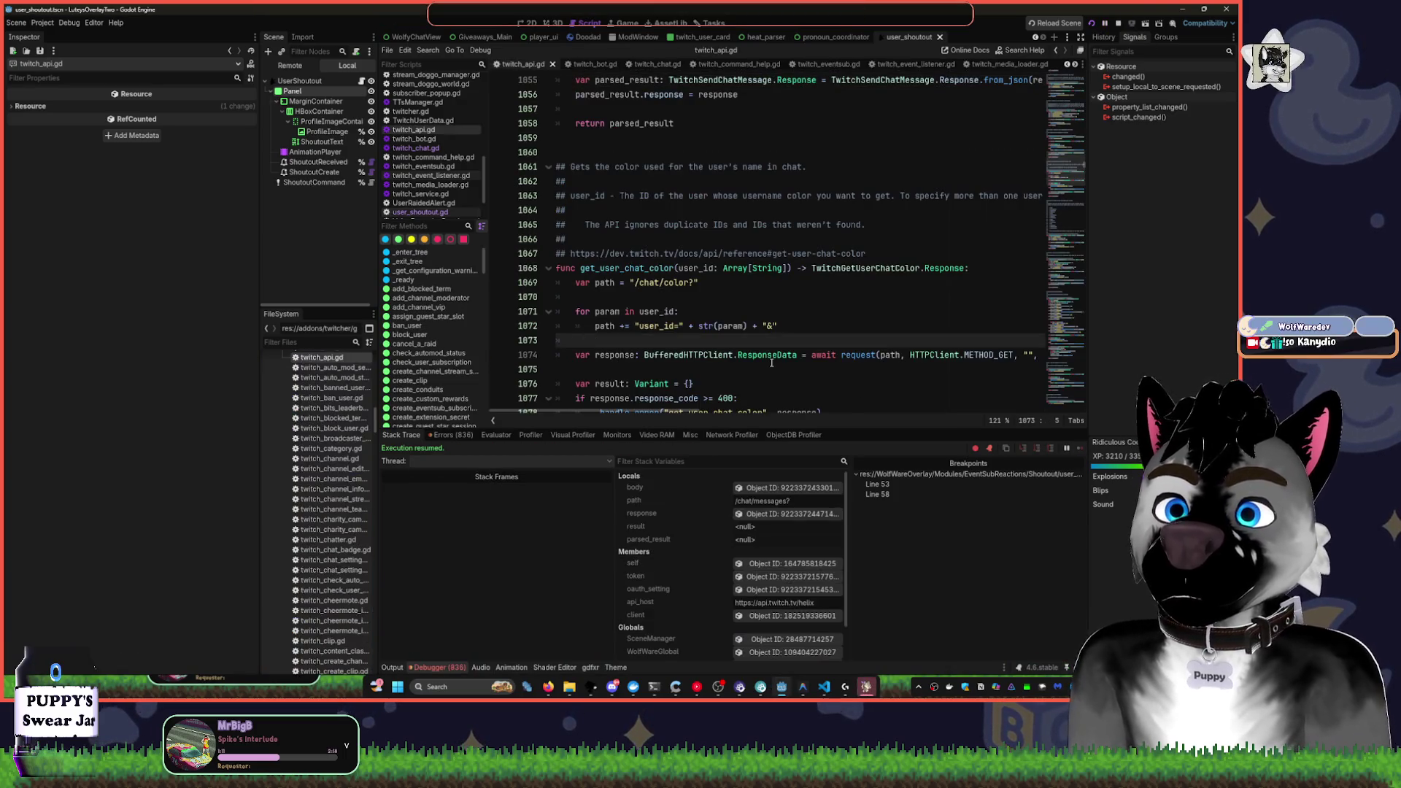
scroll(799, 313, "down", 20)
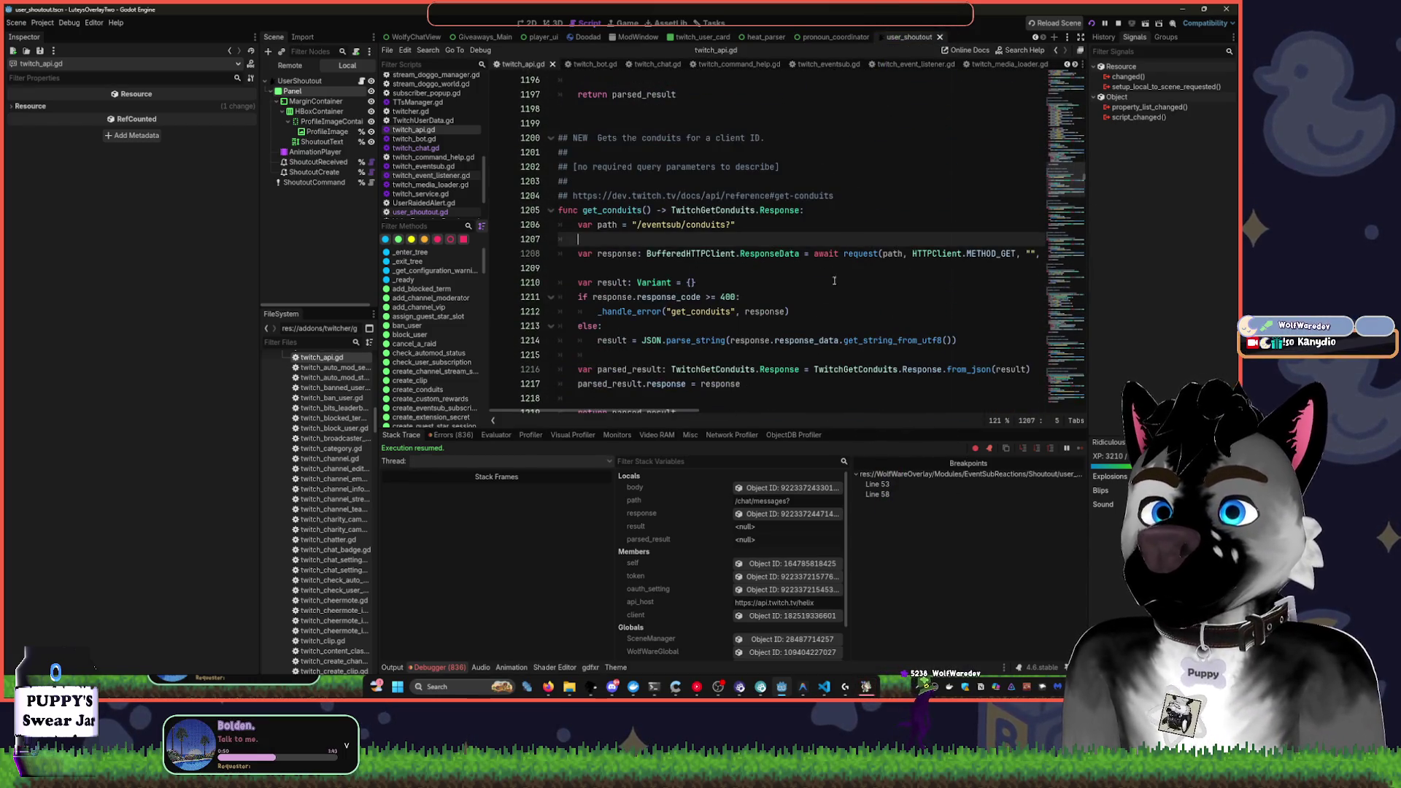
left_click(850, 238)
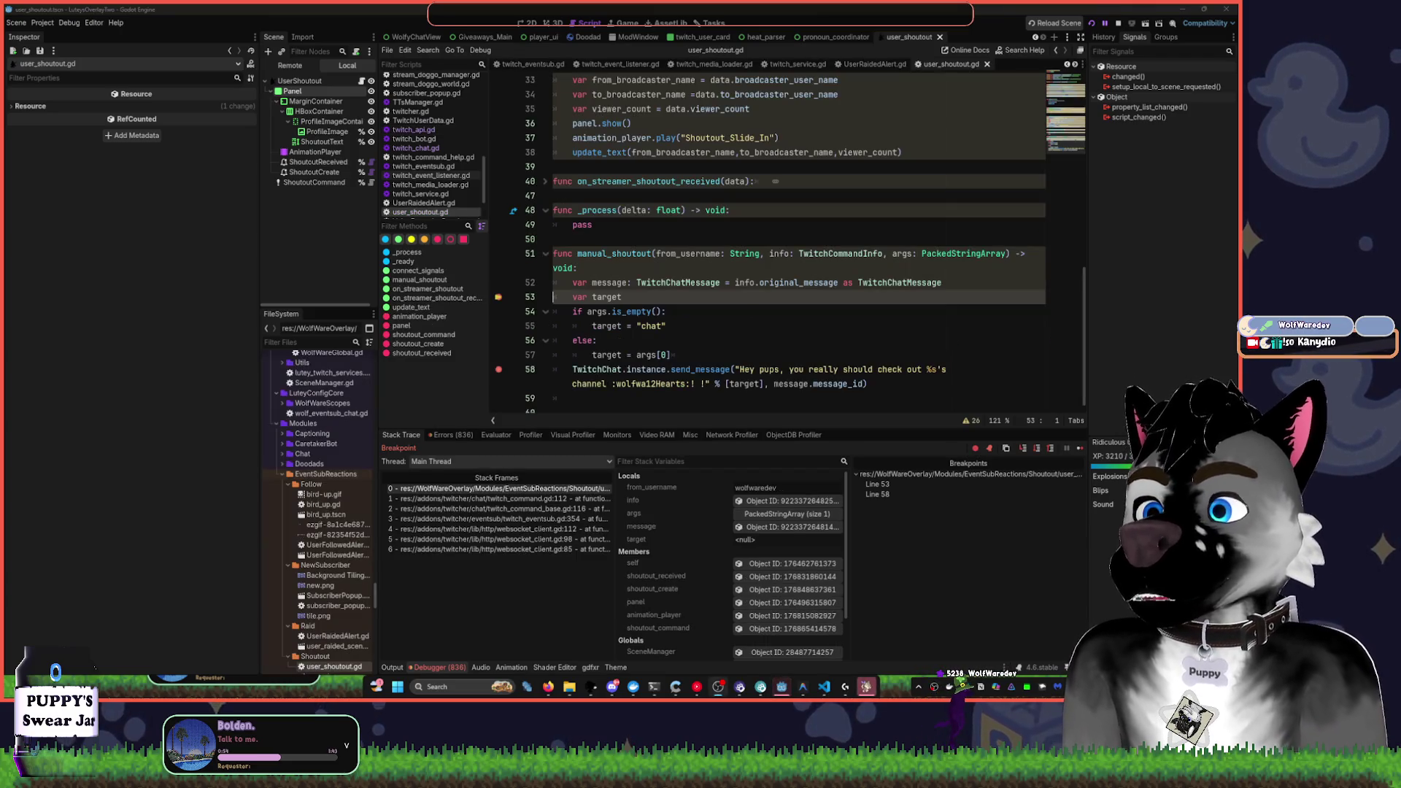
left_click(774, 312)
Continue with F12 so the shoutout posts, then remove the line 53 and 58 breakpoints
key("F12")
key("F12")
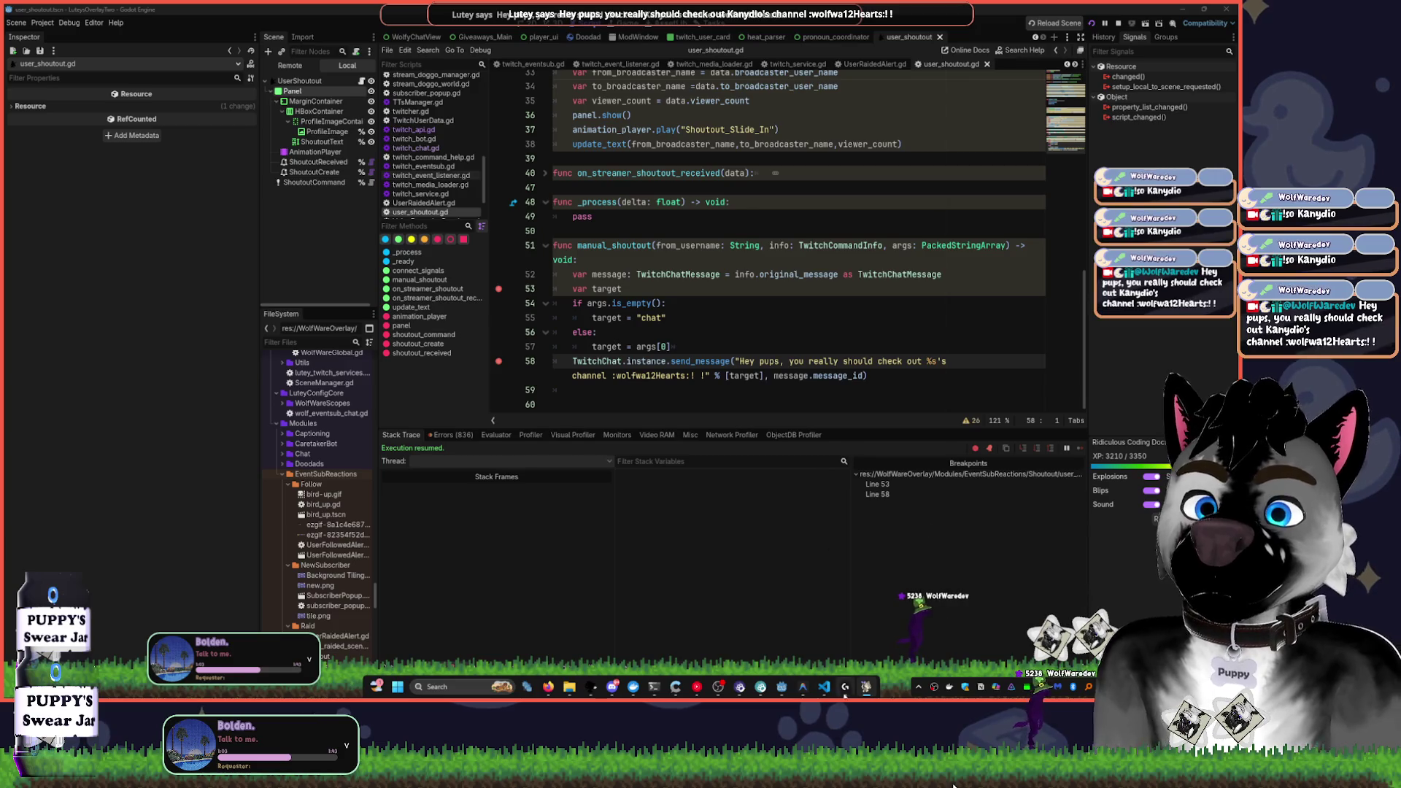
left_click(797, 375)
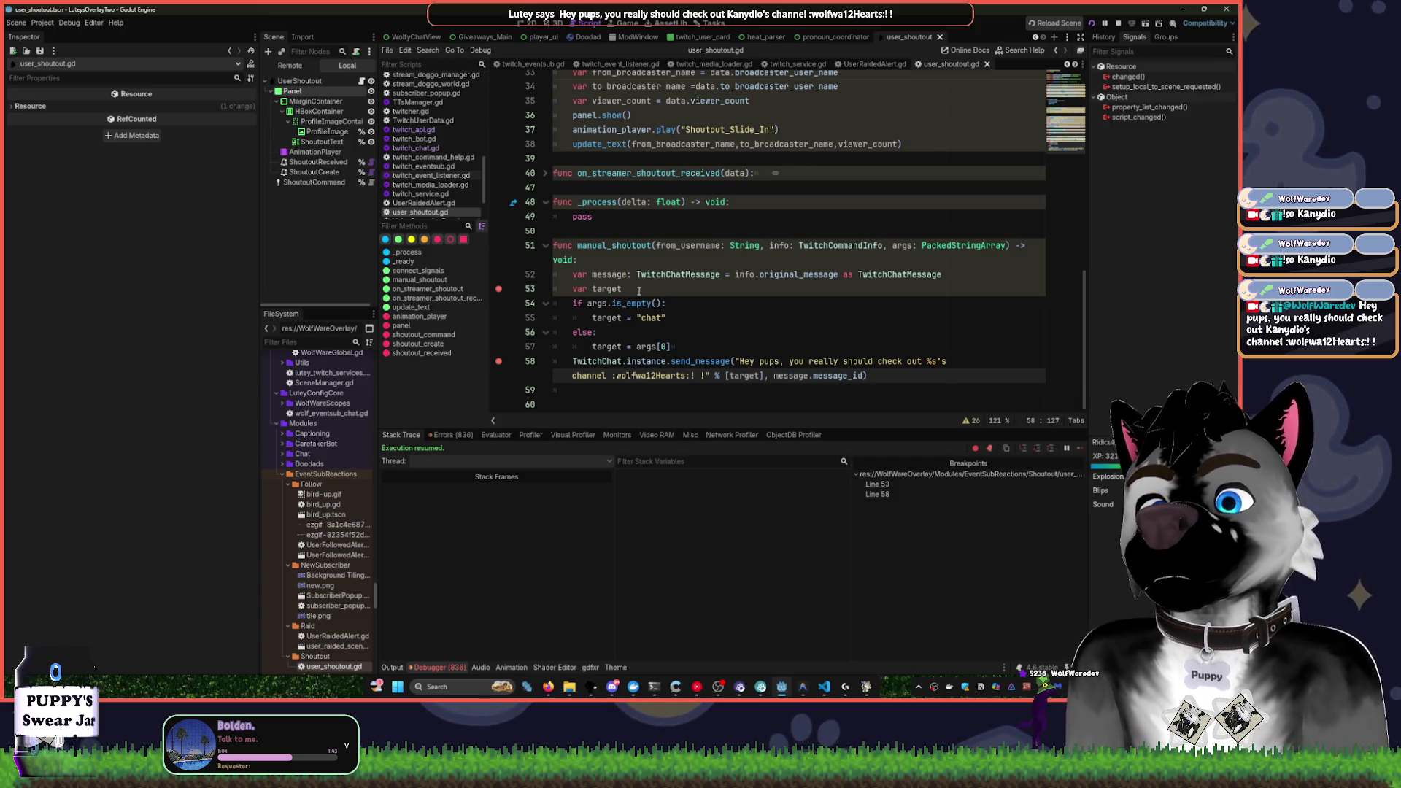
left_click(499, 362)
left_click(498, 289)
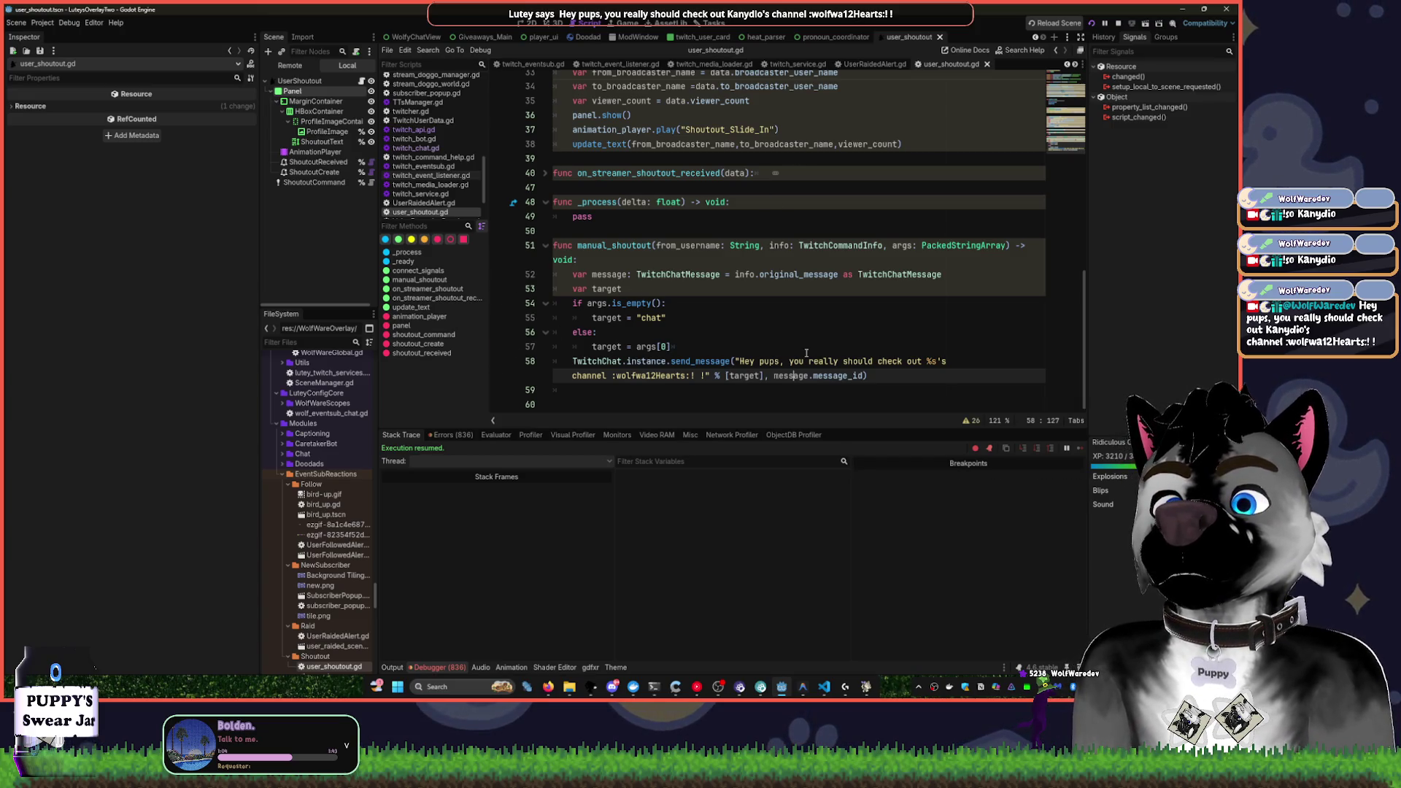
left_click(875, 376)
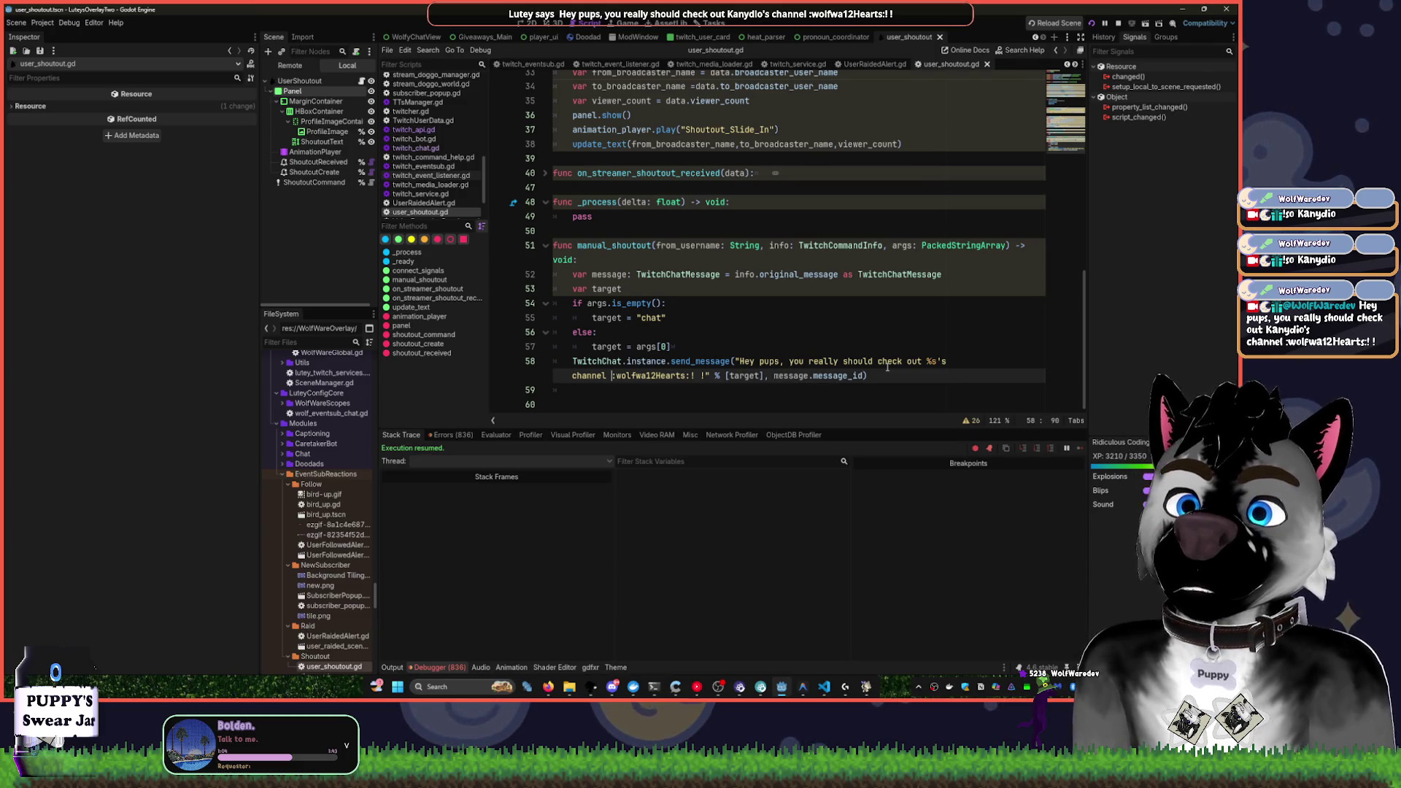
Delete the emote after 'channel' so the shoutout text ends at "channel!"
key("ctrl+Delete")
key("Delete")
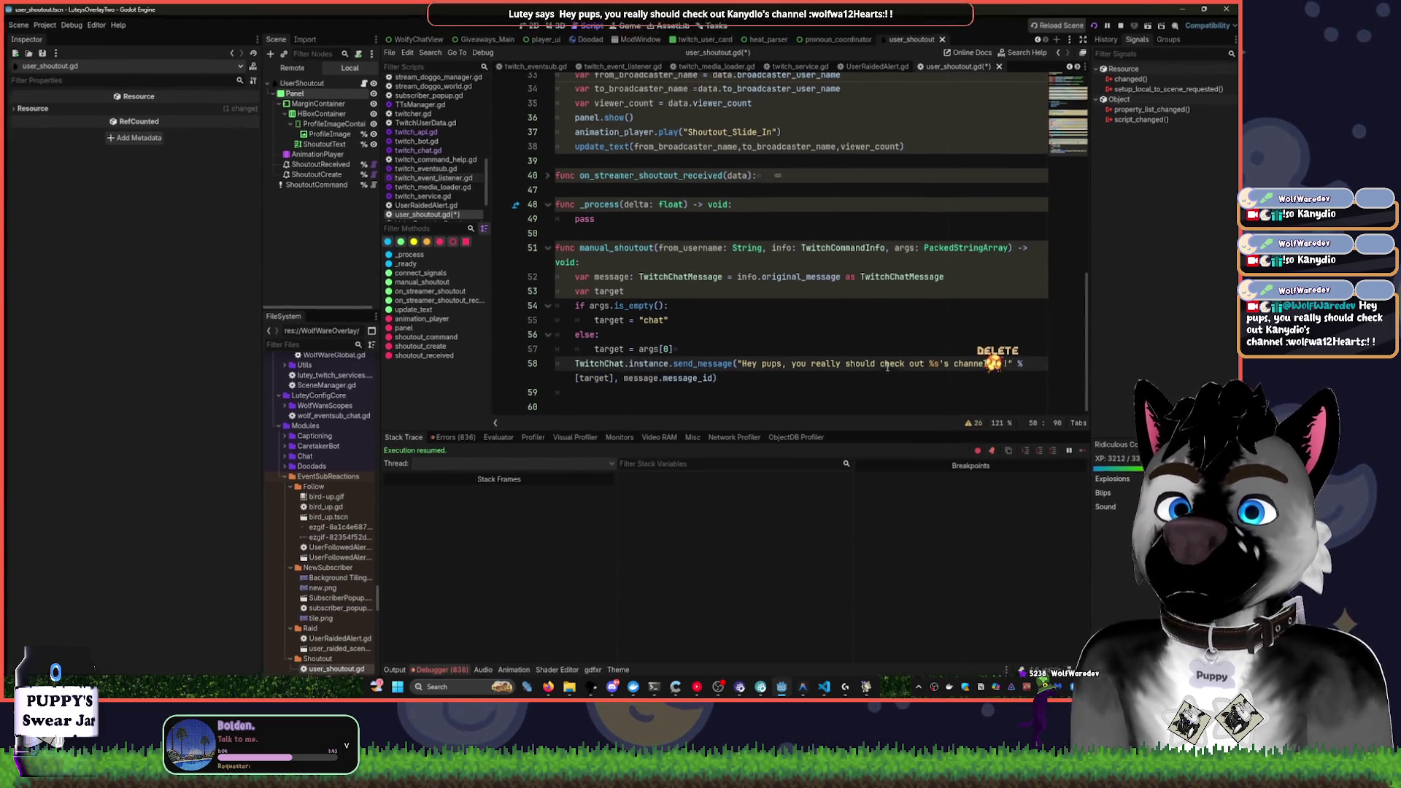
key("BackSpace")
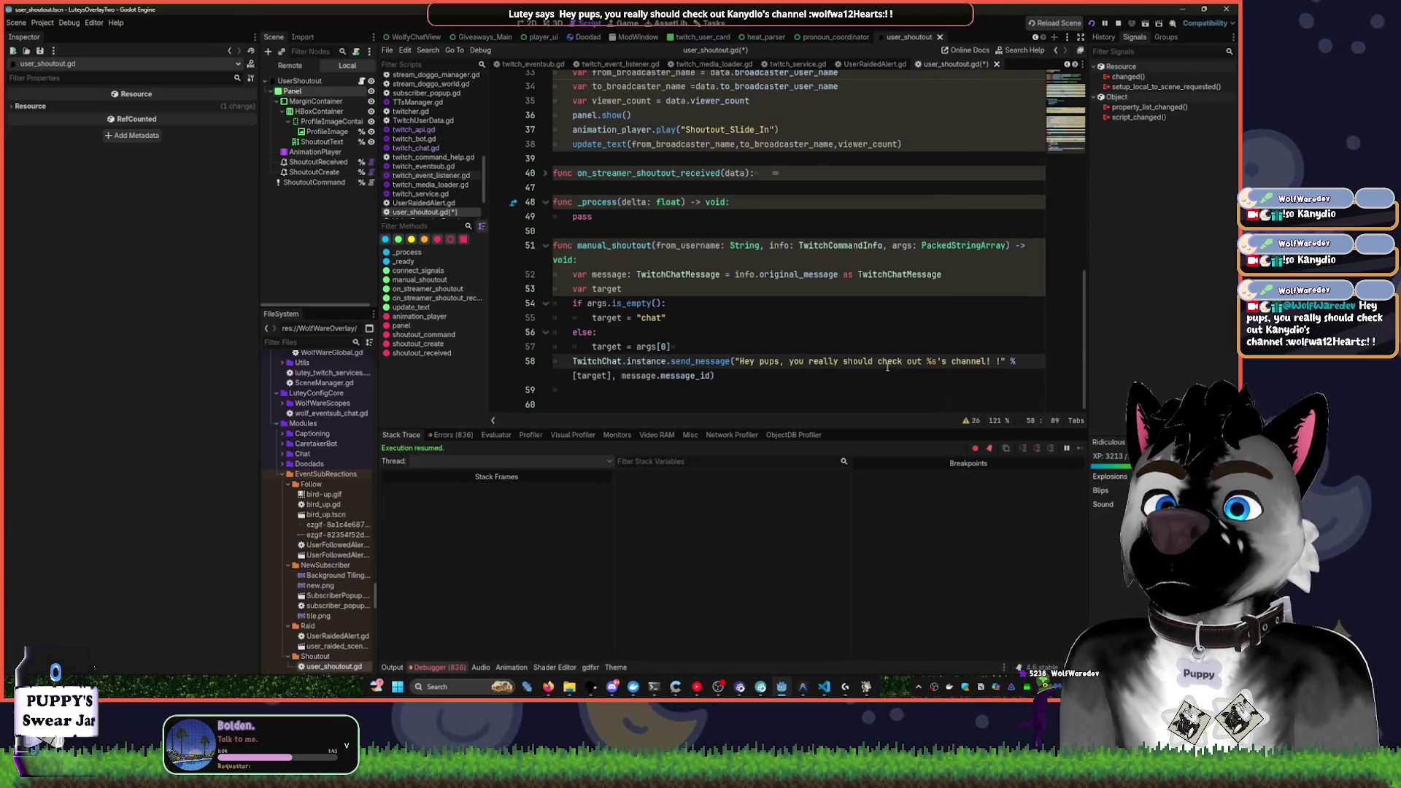
key("Delete")
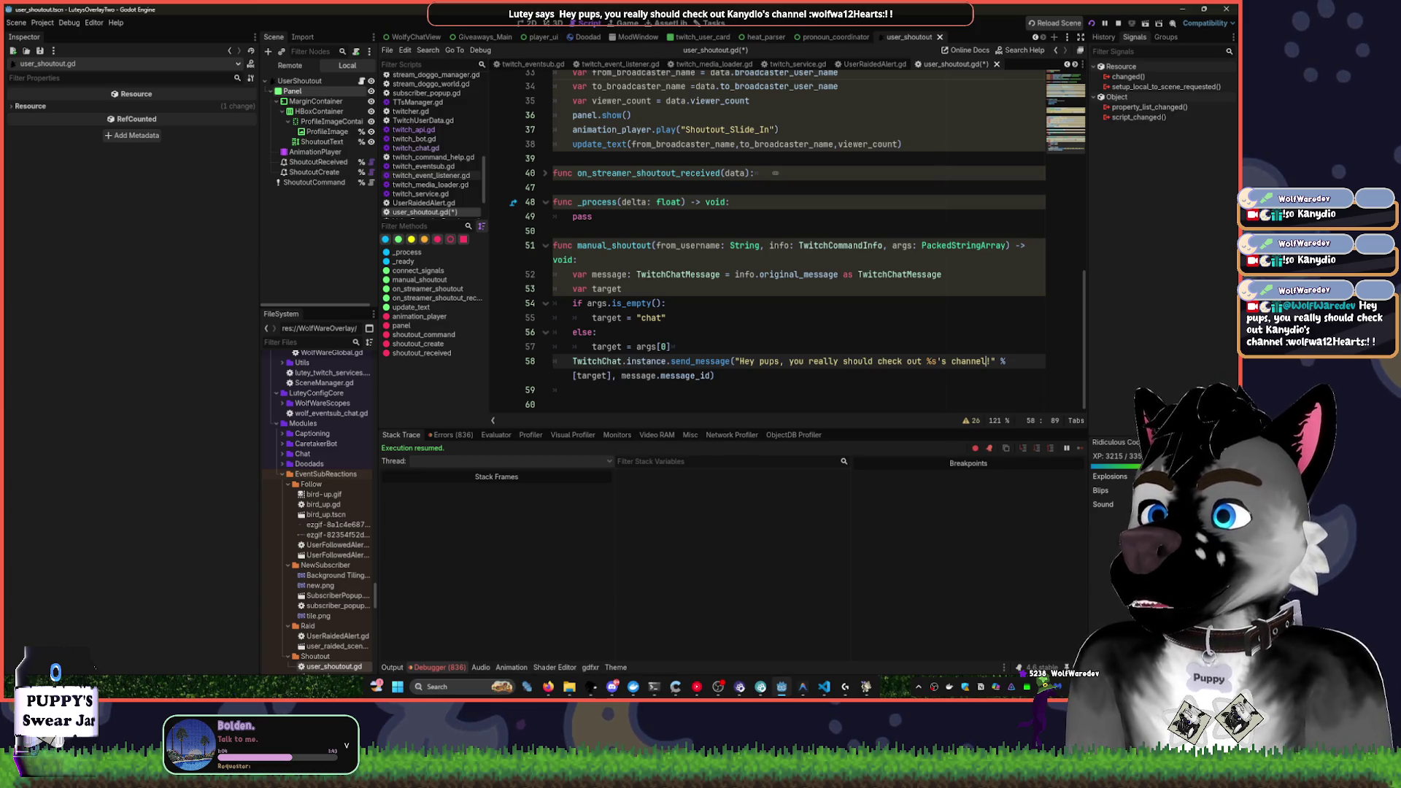
Search the built-in help for get_channel
left_click(832, 276)
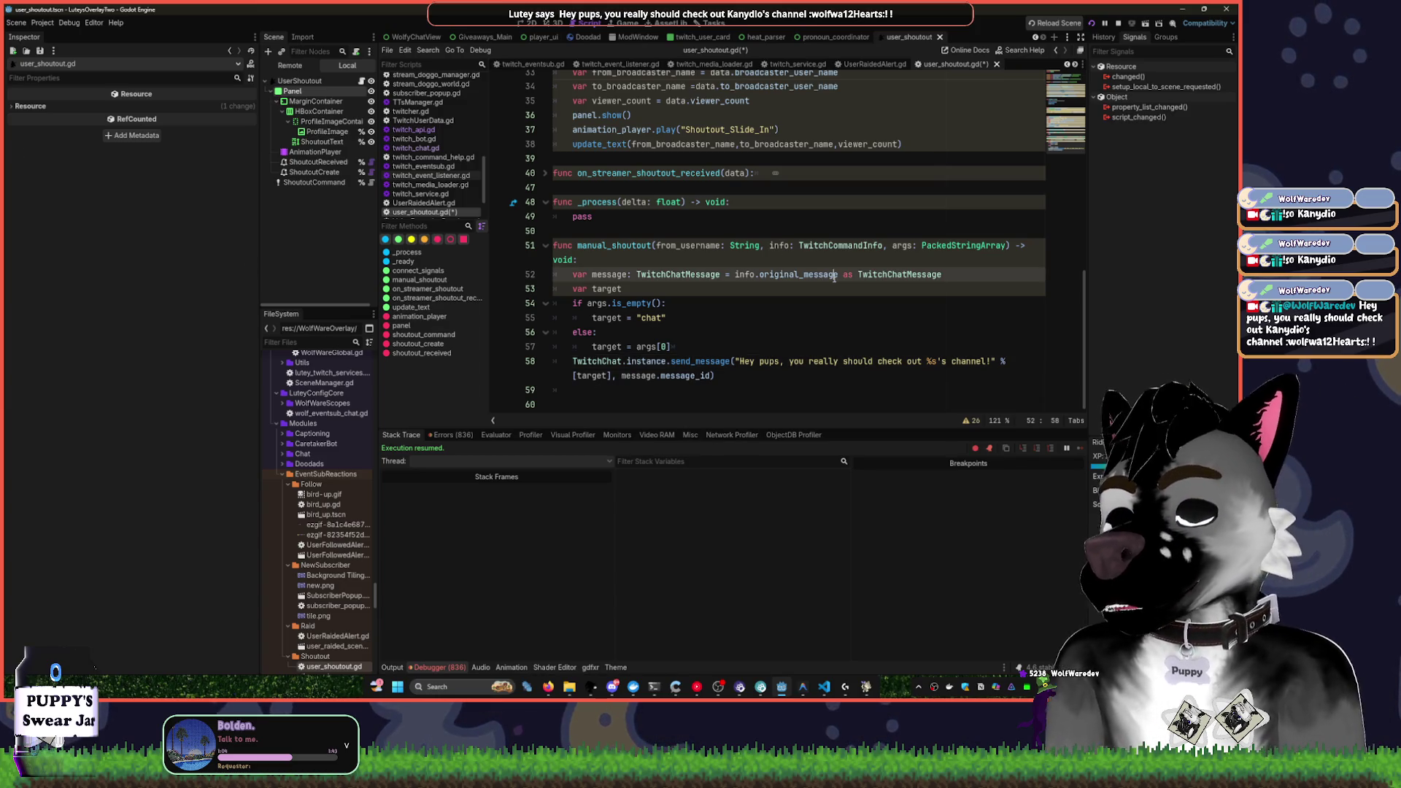
key("F1")
type("get_channel")
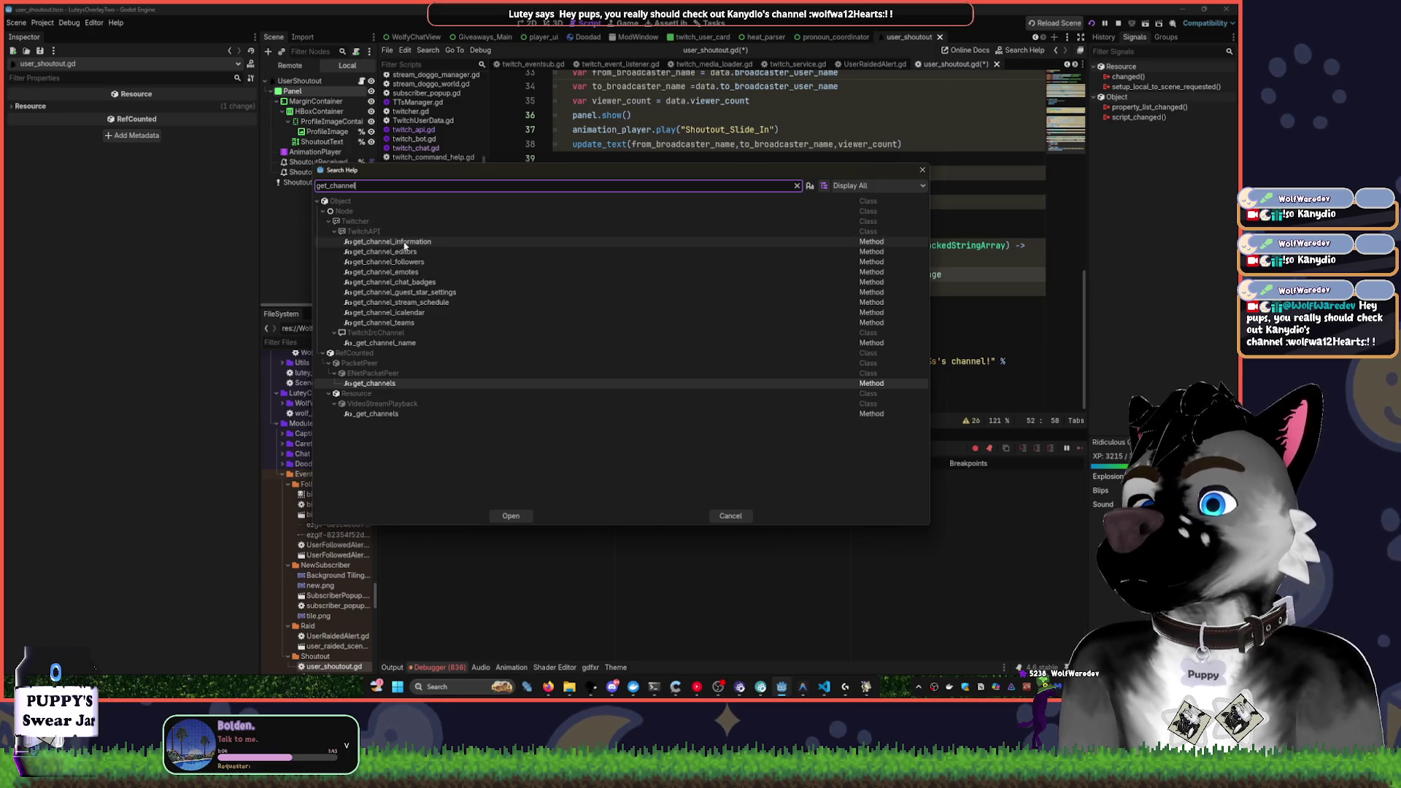
Open and read the TwitchAPI documentation for get_channel_information
left_click(521, 244)
double_click(511, 243)
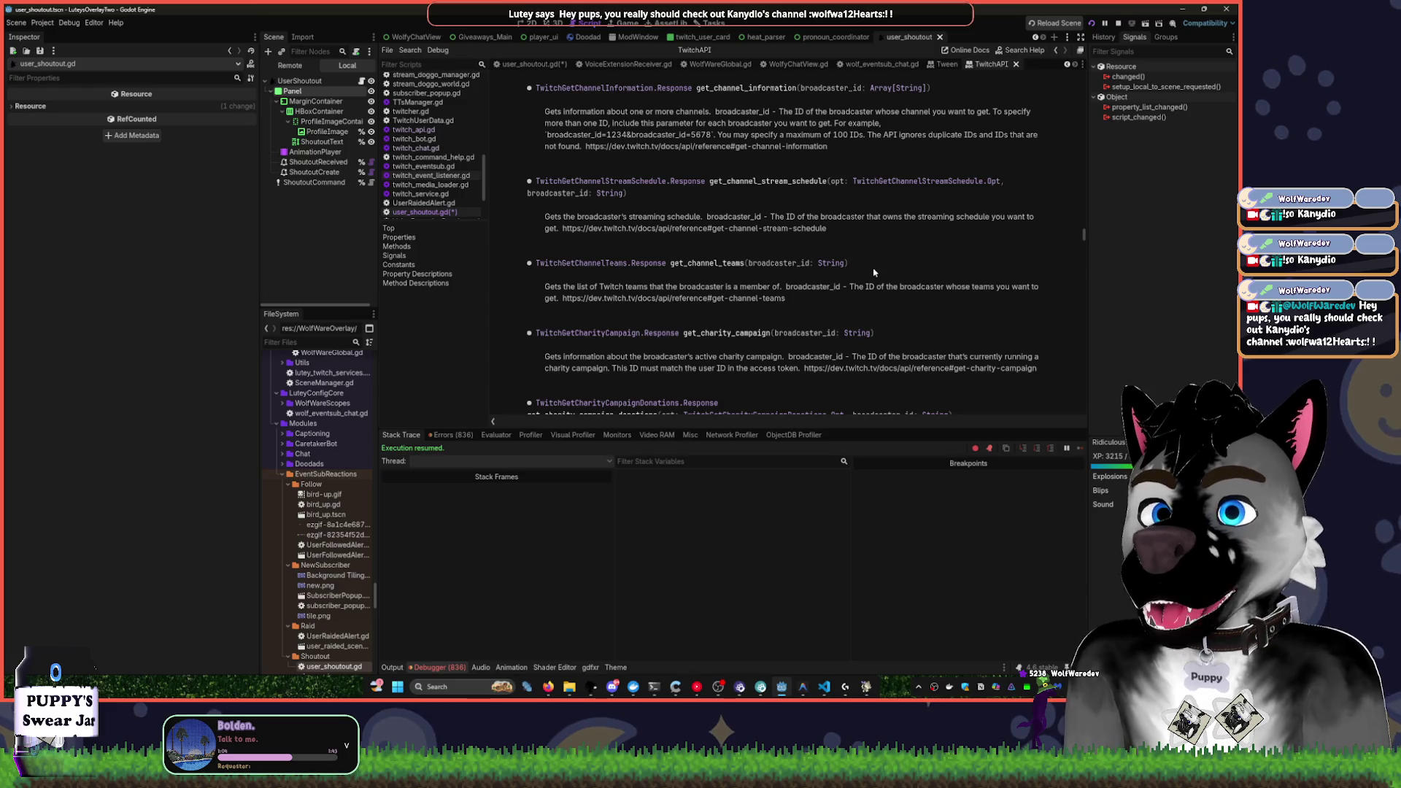
scroll(880, 270, "up", 2)
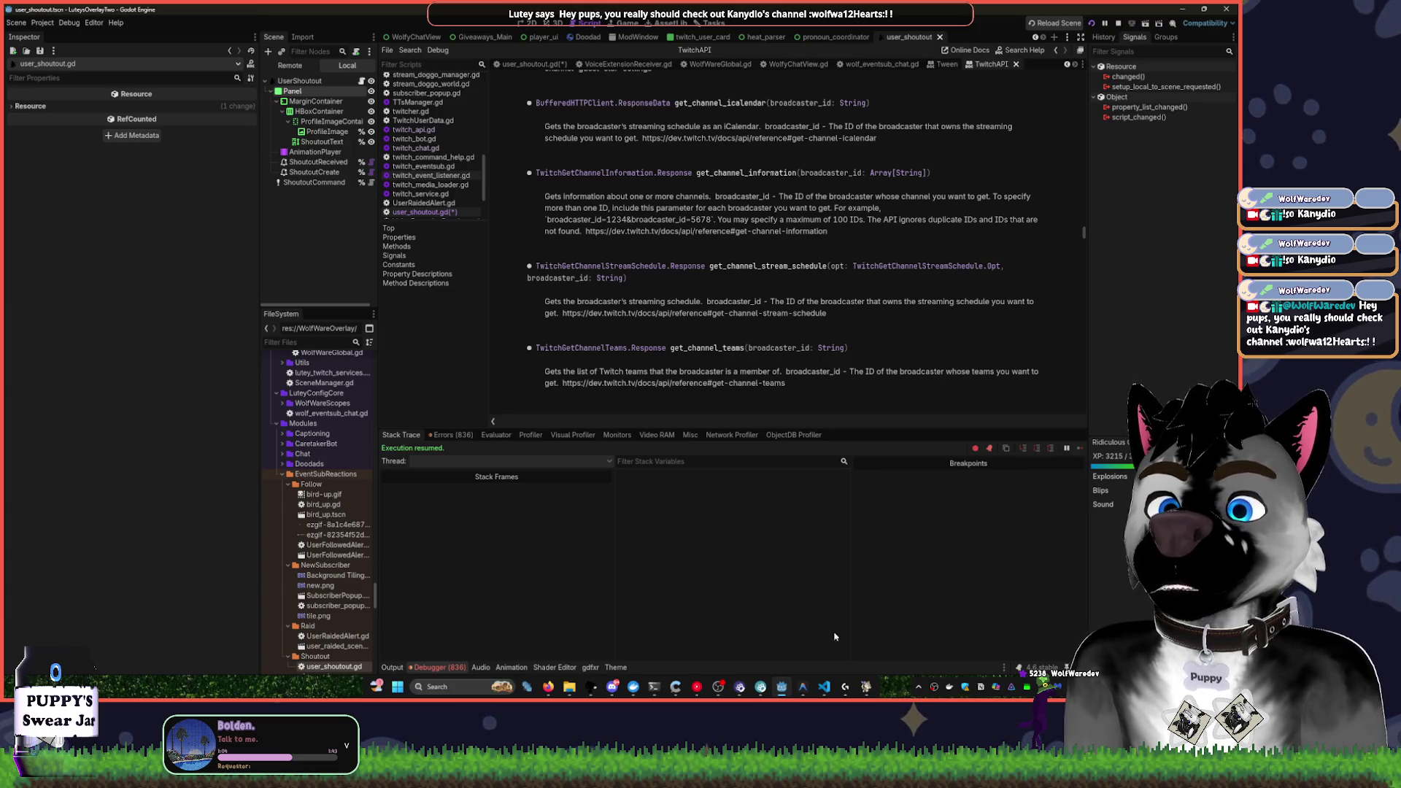
left_click(699, 688)
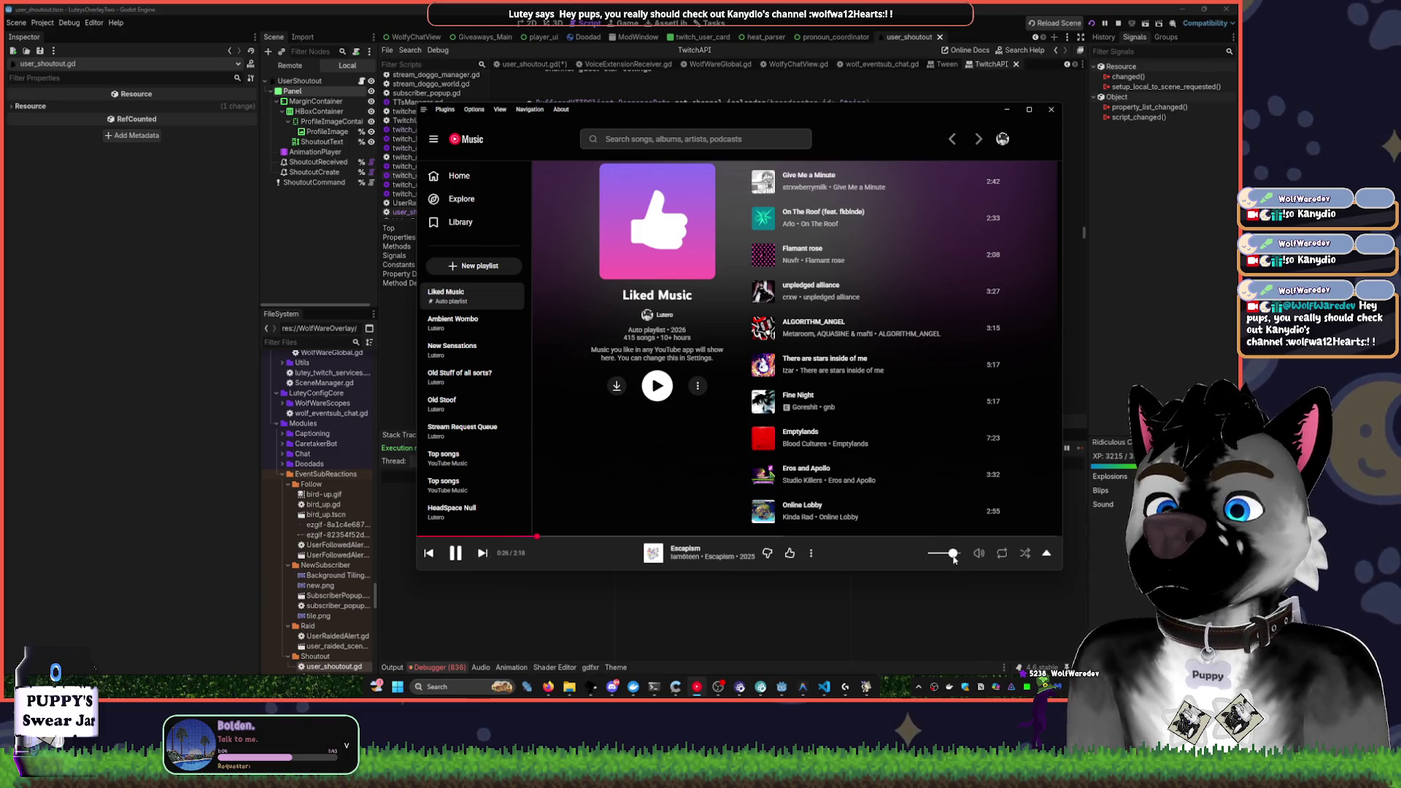
left_click(1143, 369)
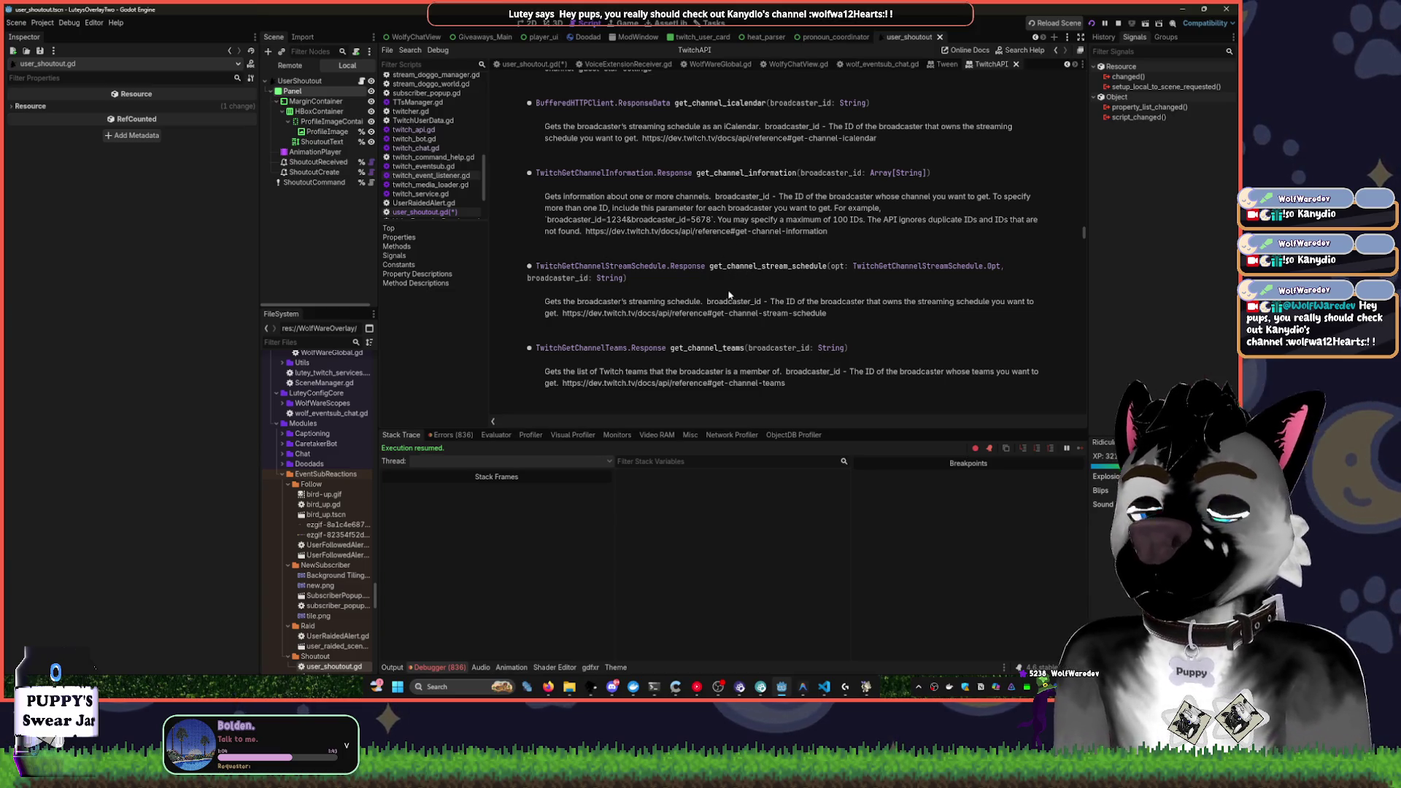
scroll(733, 292, "down", 4)
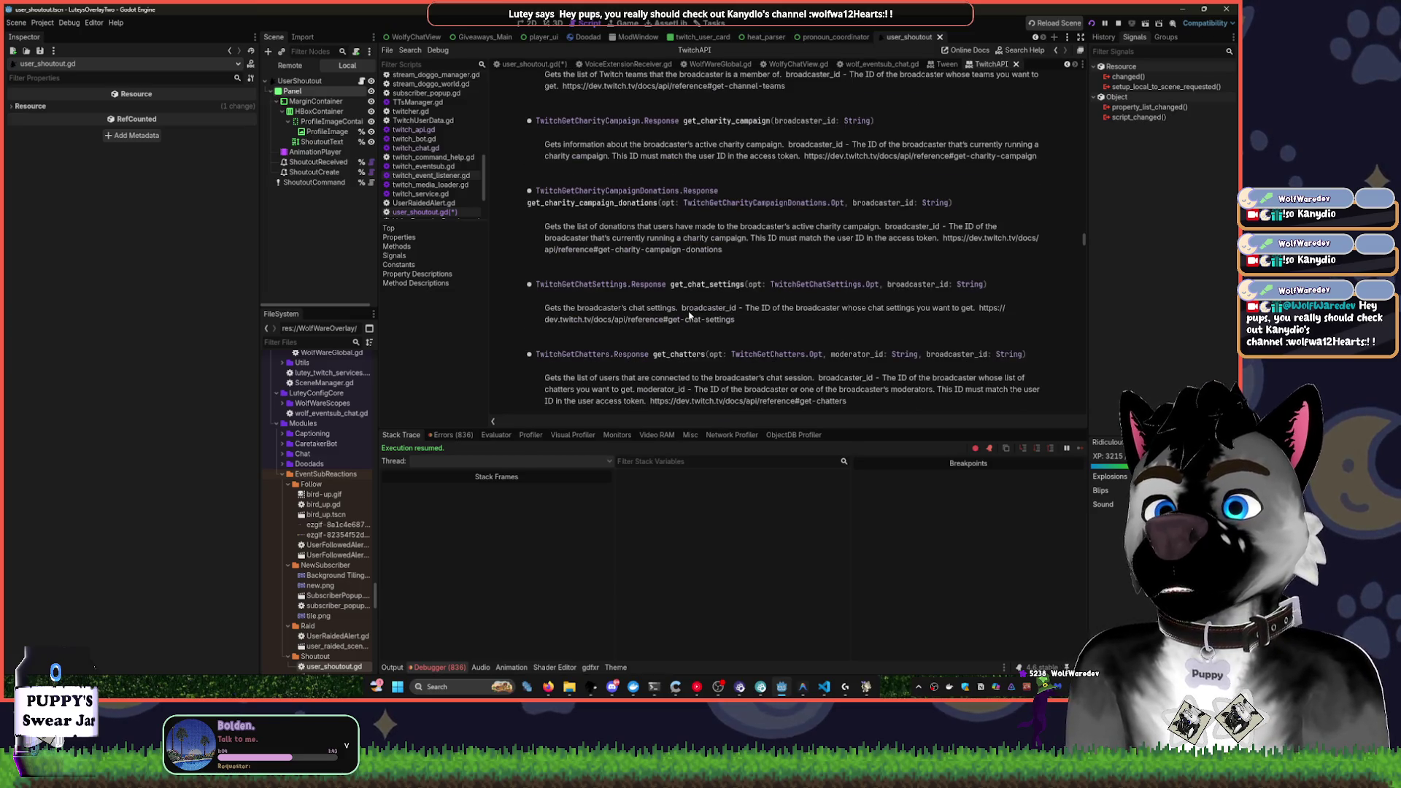
Switch back to the user_shoutout.gd script after a glance at the TwitchAPI docs
key("alt+Left")
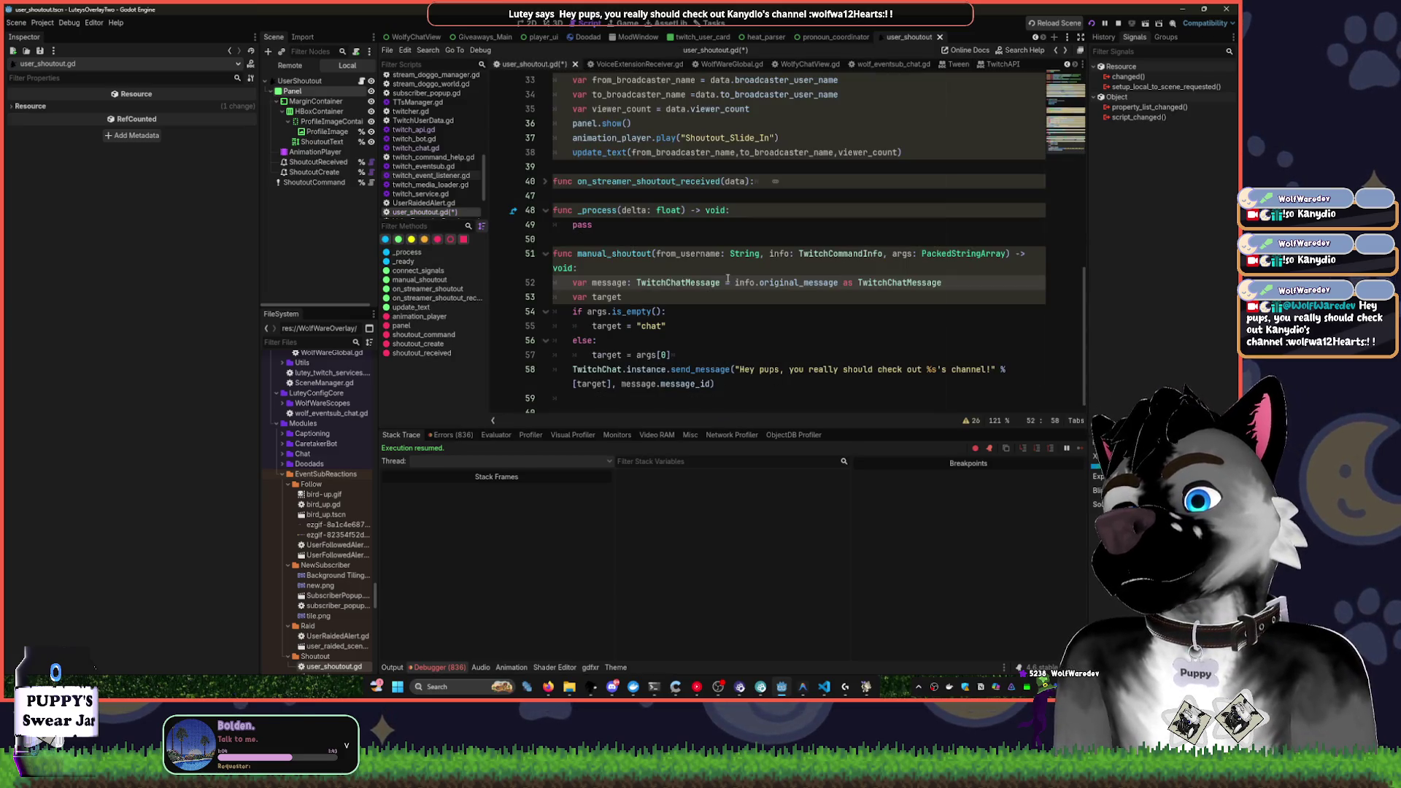
key("alt+Right")
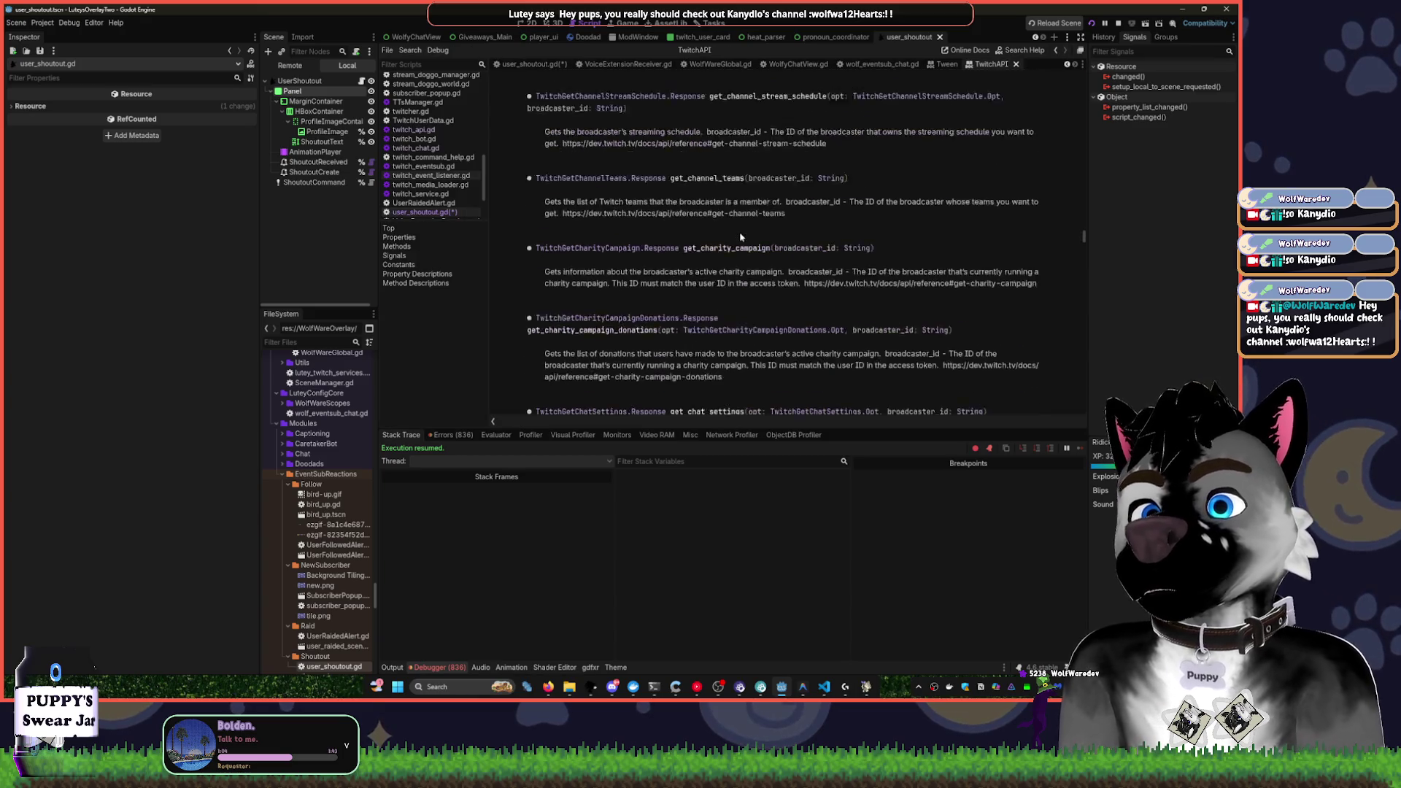
key("alt+Left")
Start line 59 as 'var info = TwitchService.instance.' with a partial getchan call
left_click(776, 395)
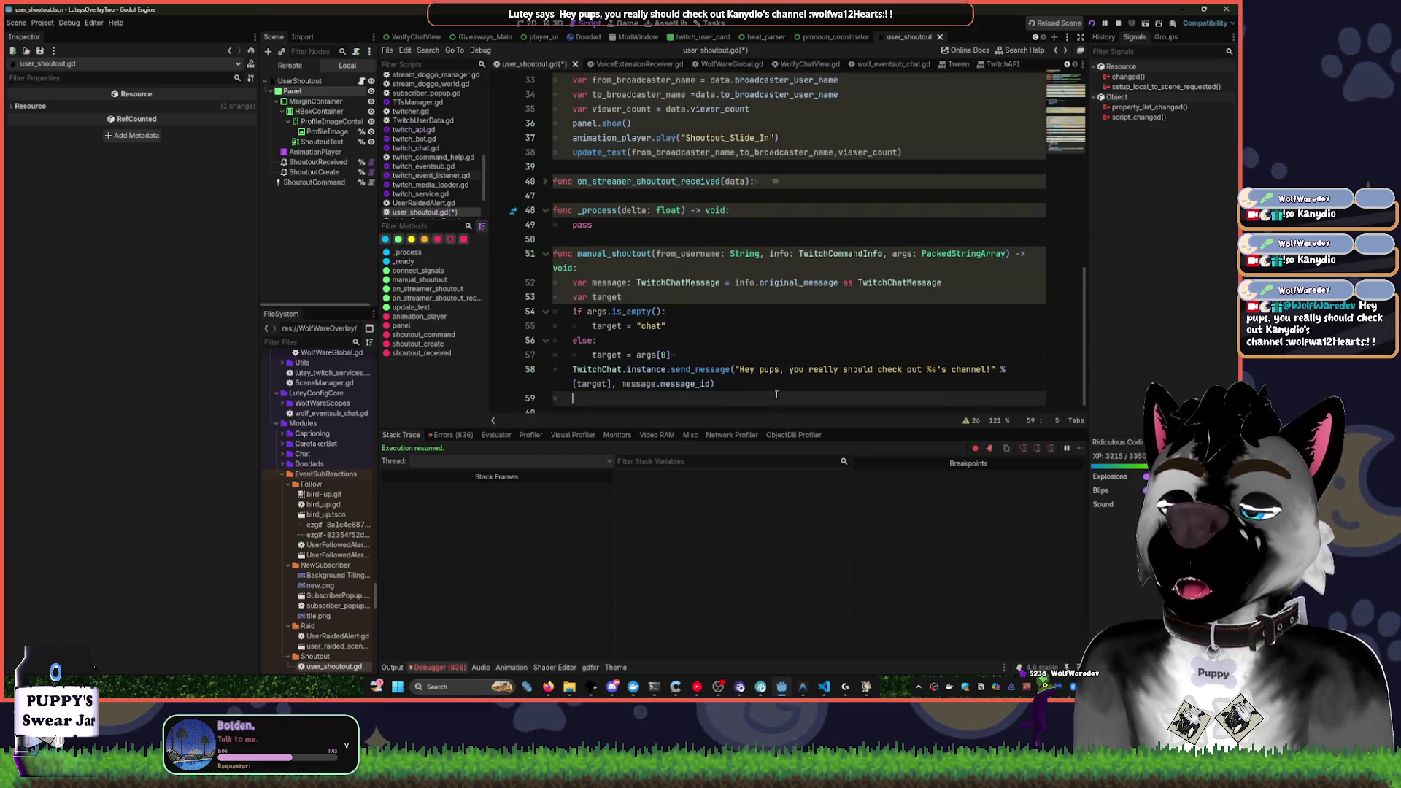
type("var id")
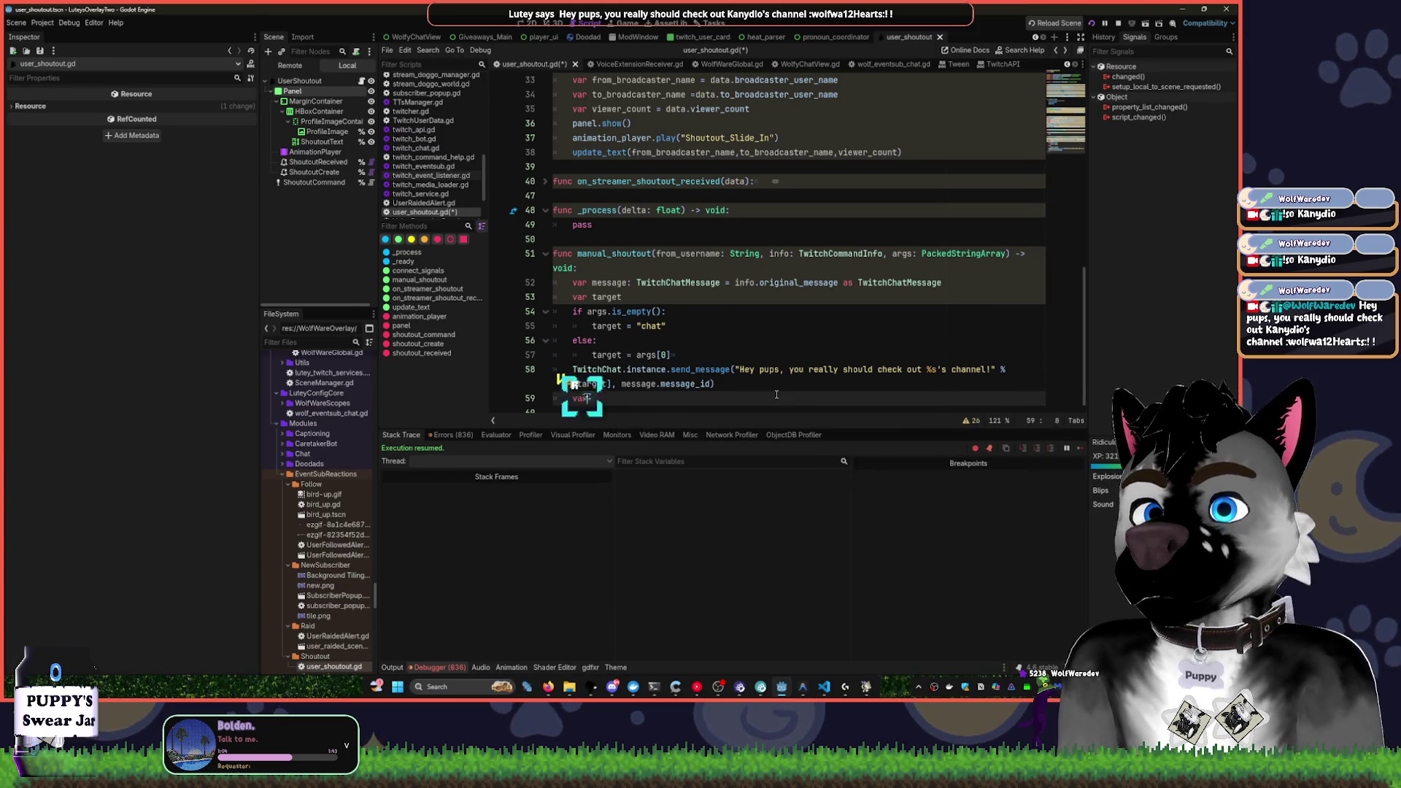
key("BackSpace")
key("BackSpace")
type("info = get")
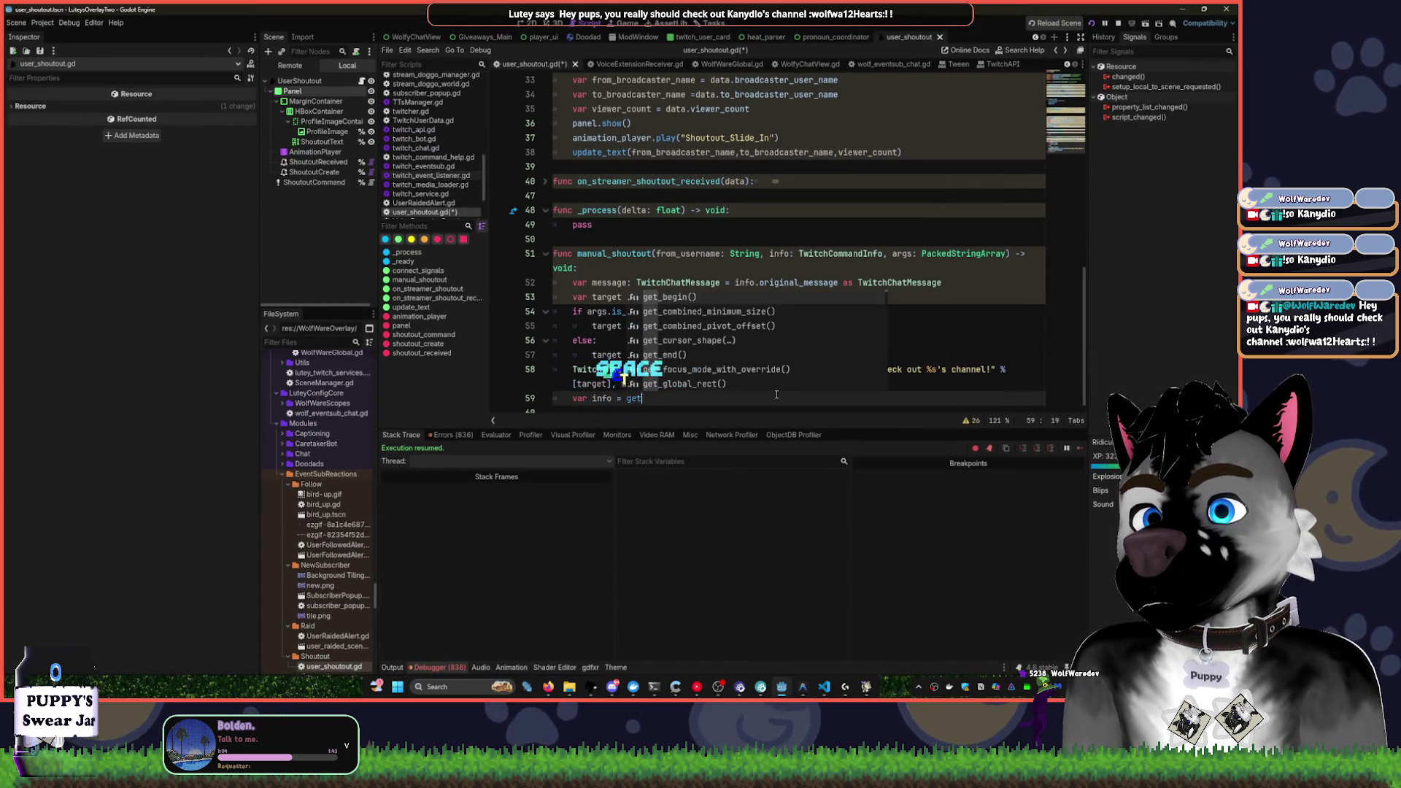
key("ctrl+BackSpace")
type("TwitchS")
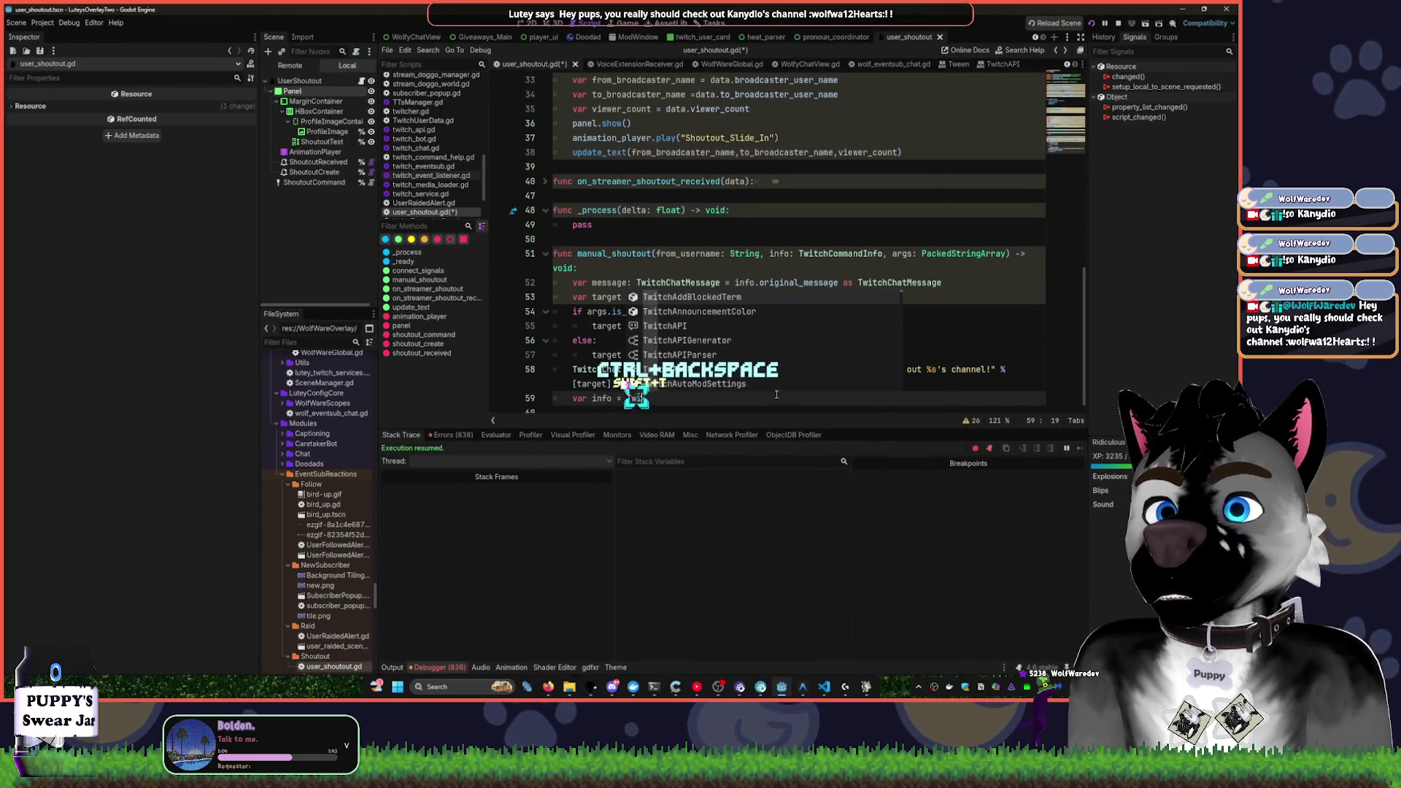
type("ervice./")
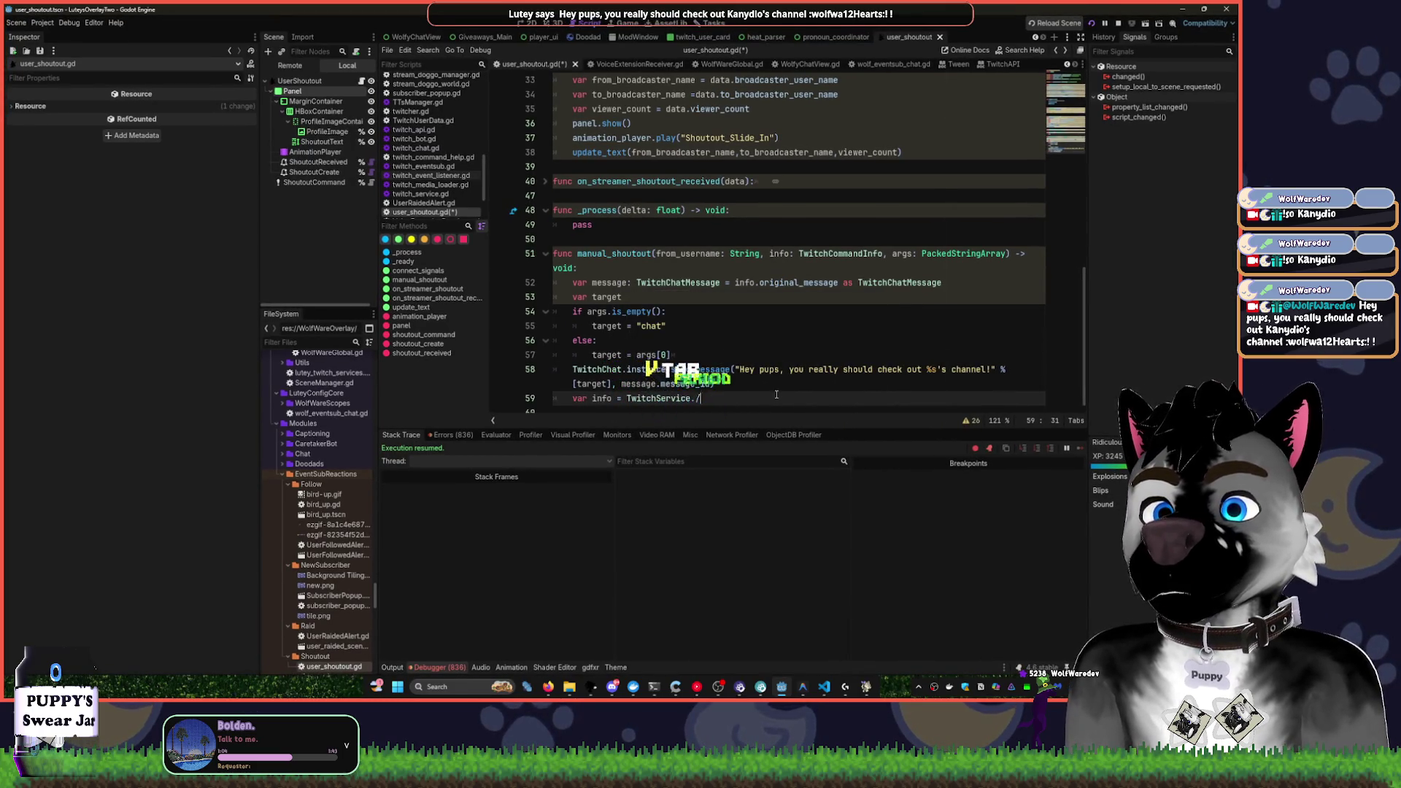
type("get")
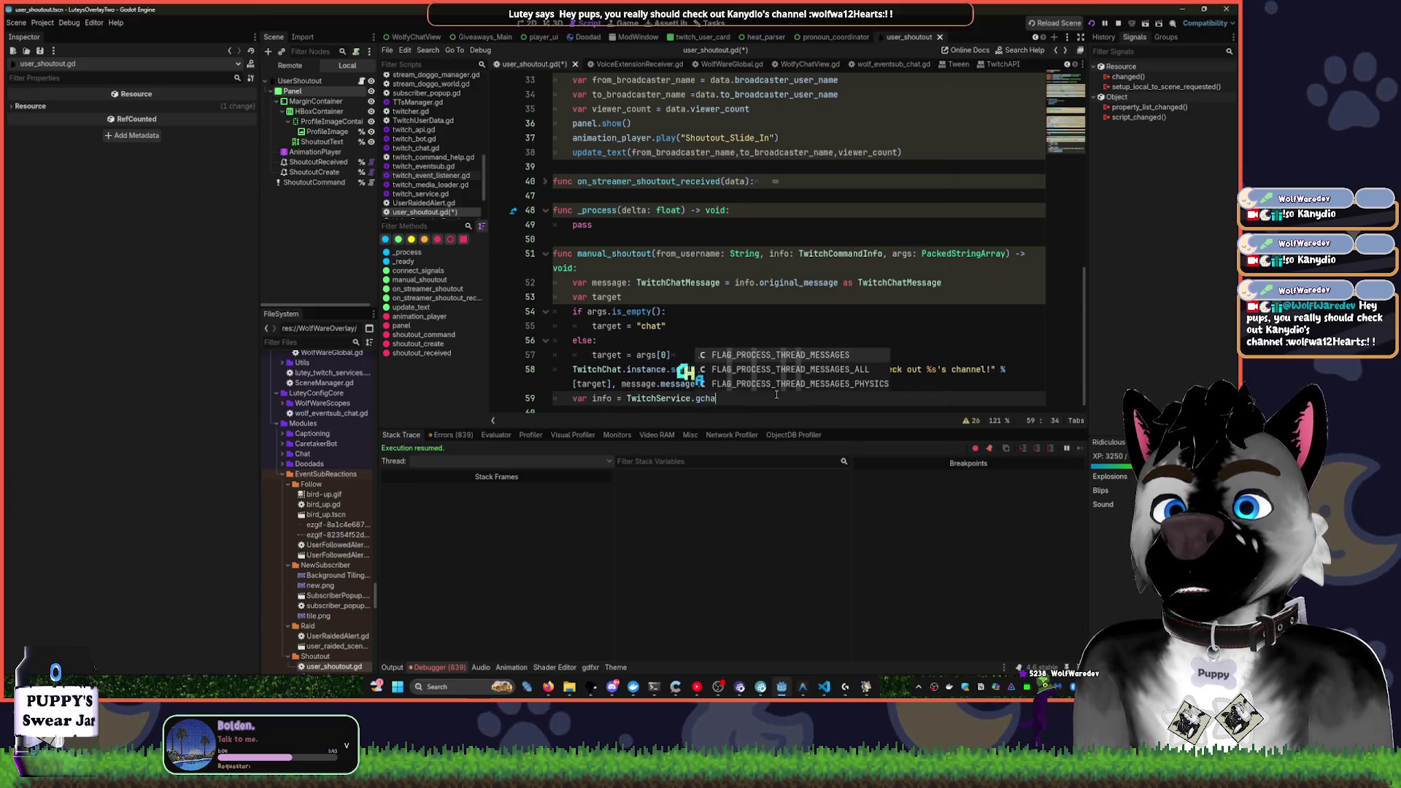
key("BackSpace")
key("BackSpace")
key("BackSpace")
type("ins")
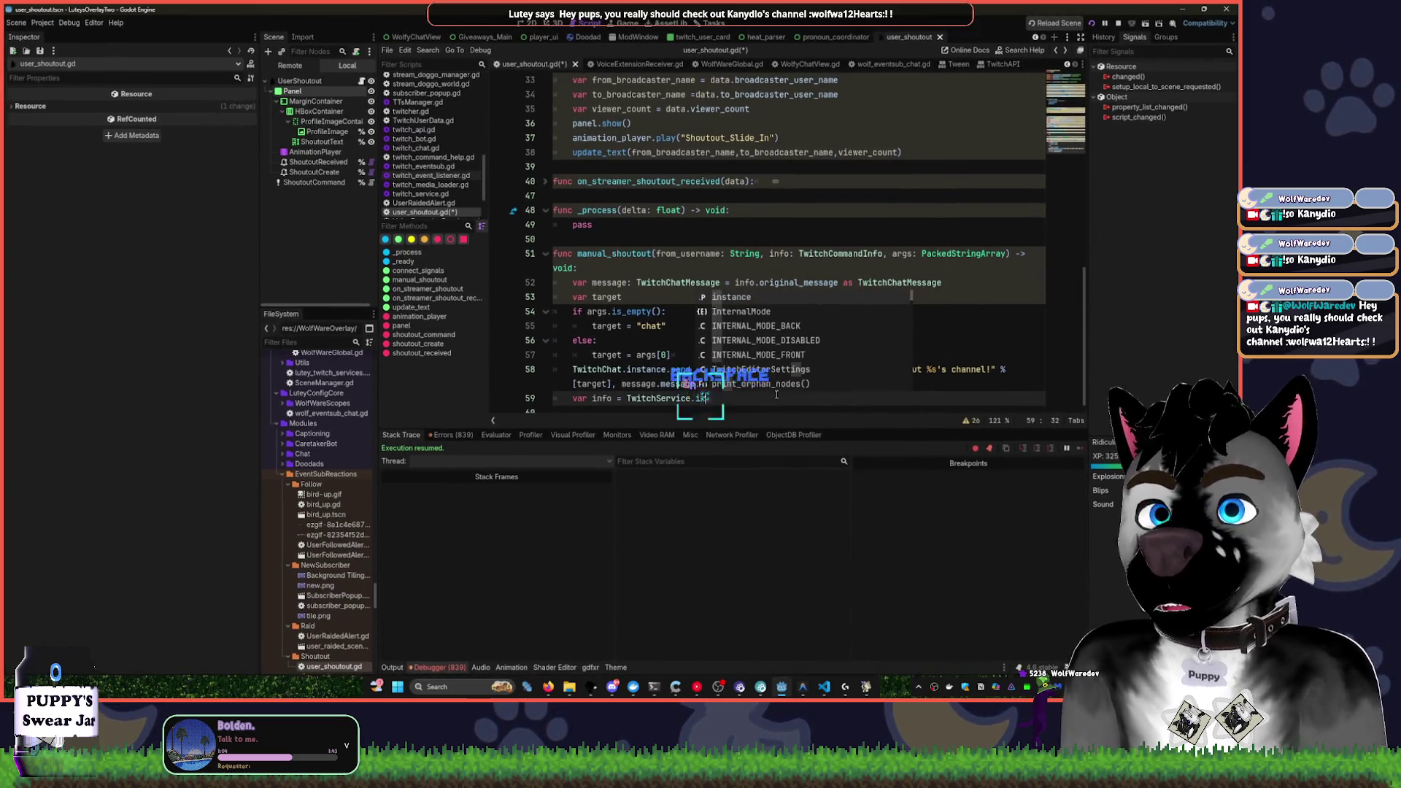
key("Tab")
type(".chann")
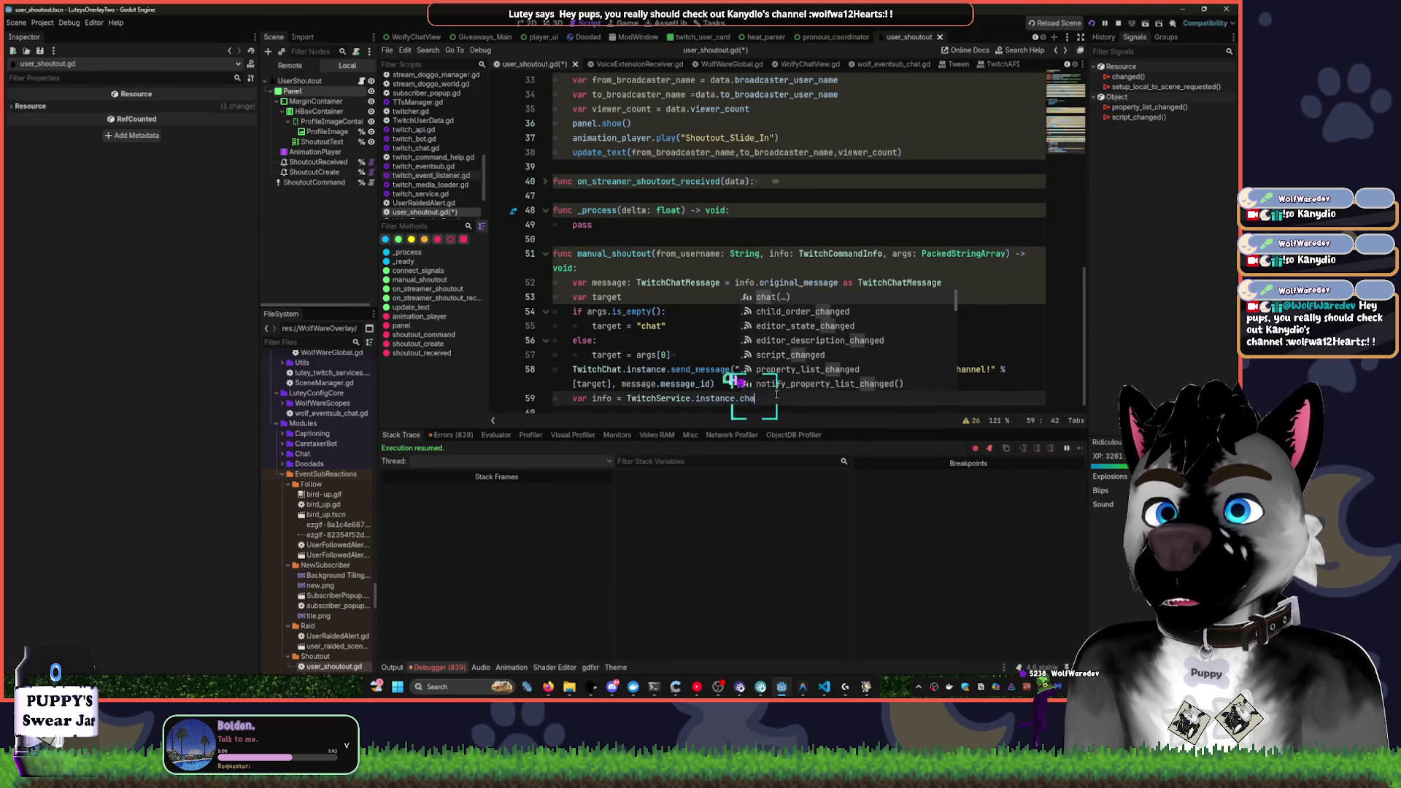
key("ctrl+BackSpace")
type("get")
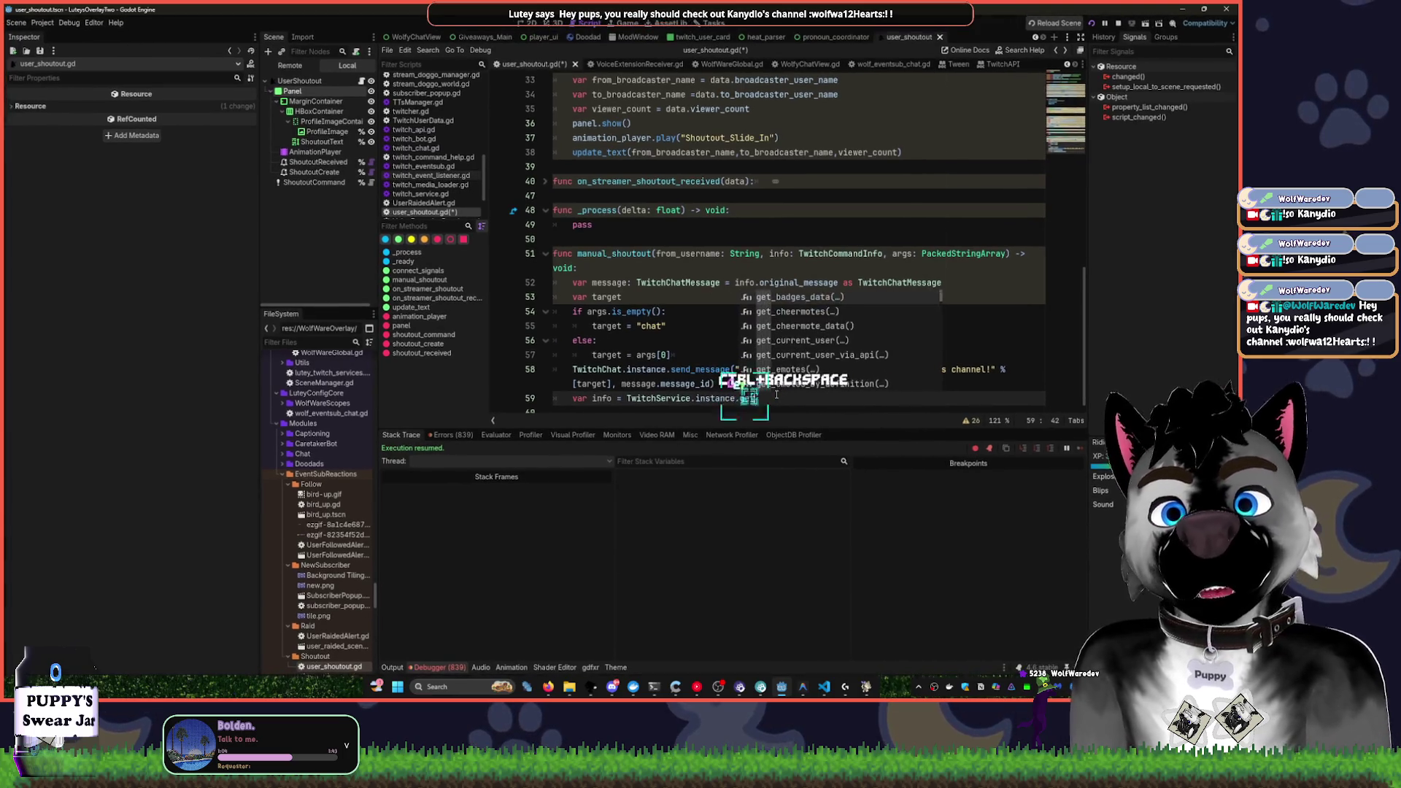
type("chan")
Search the help documentation for 'information'
key("F1")
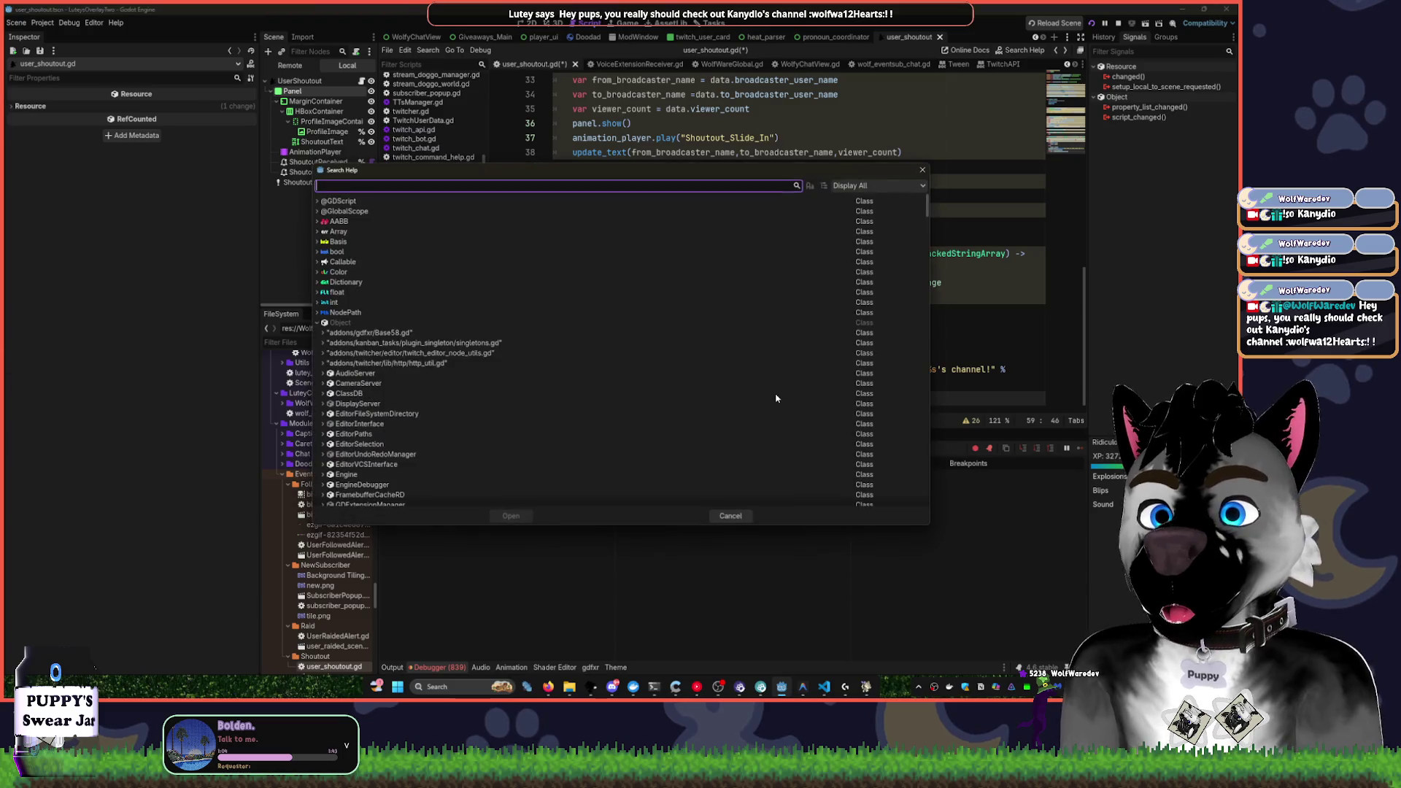
type("cha")
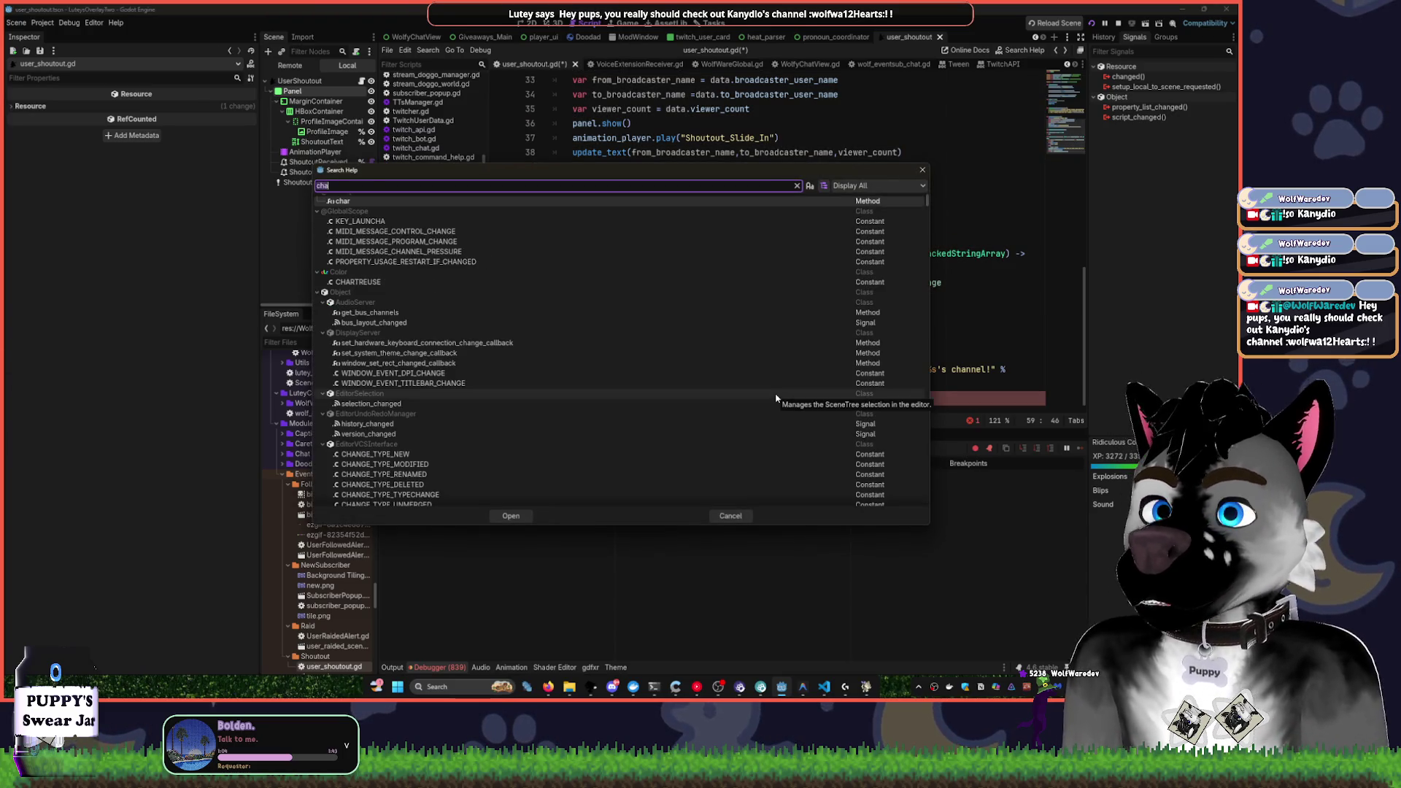
key("BackSpace")
key("BackSpace")
key("BackSpace")
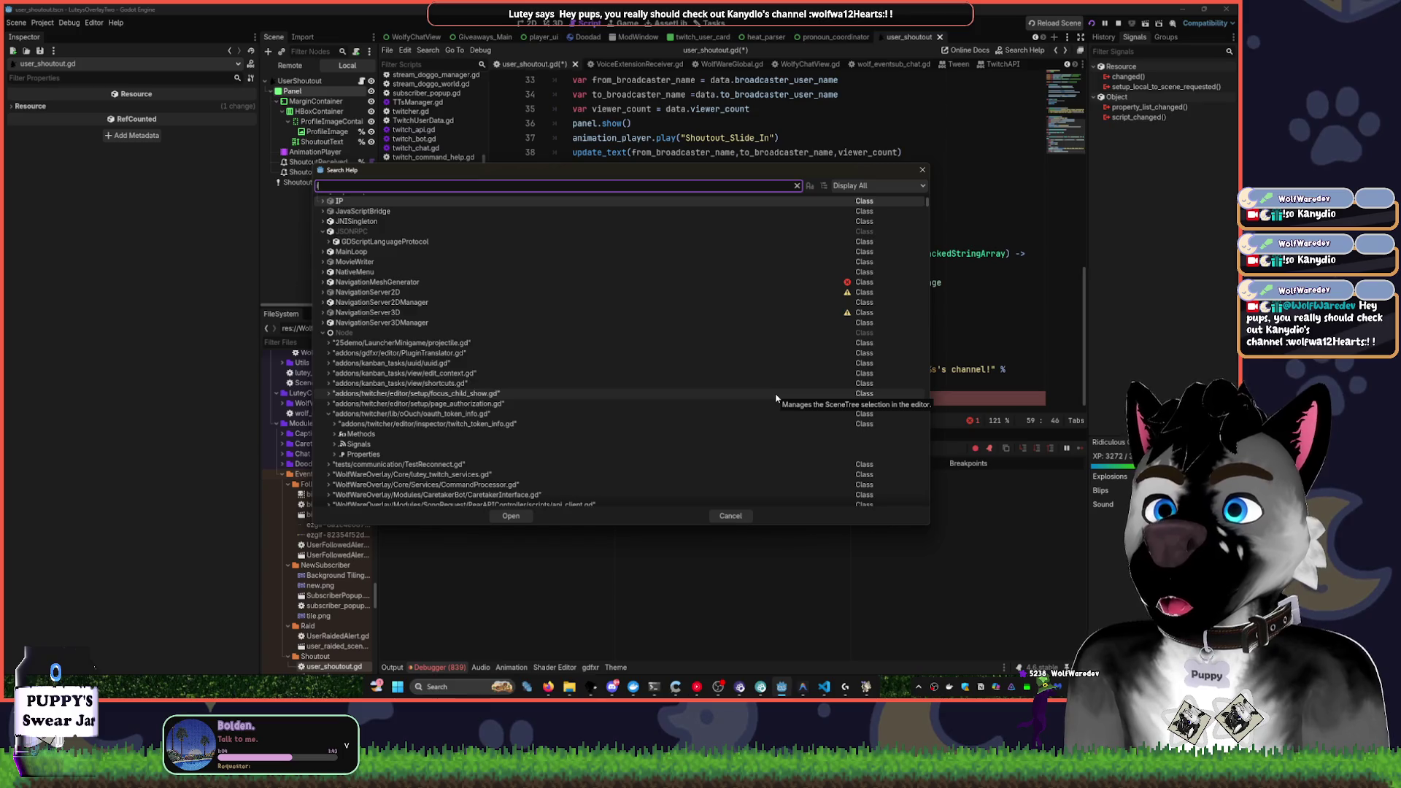
type("information")
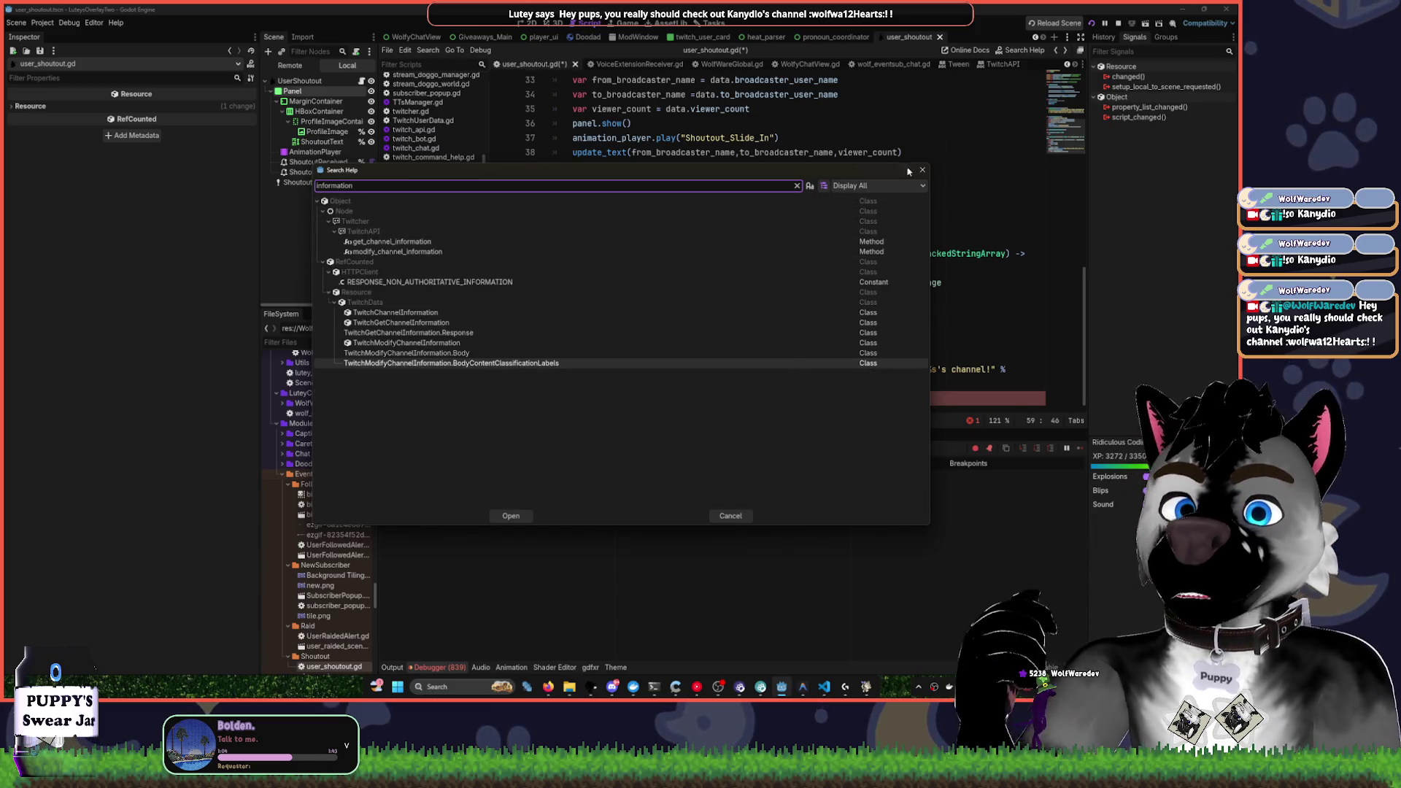
Close Search Help and change TwitchService to TwitchAPI on line 59, clearing the old instance.getchan text
left_click(922, 170)
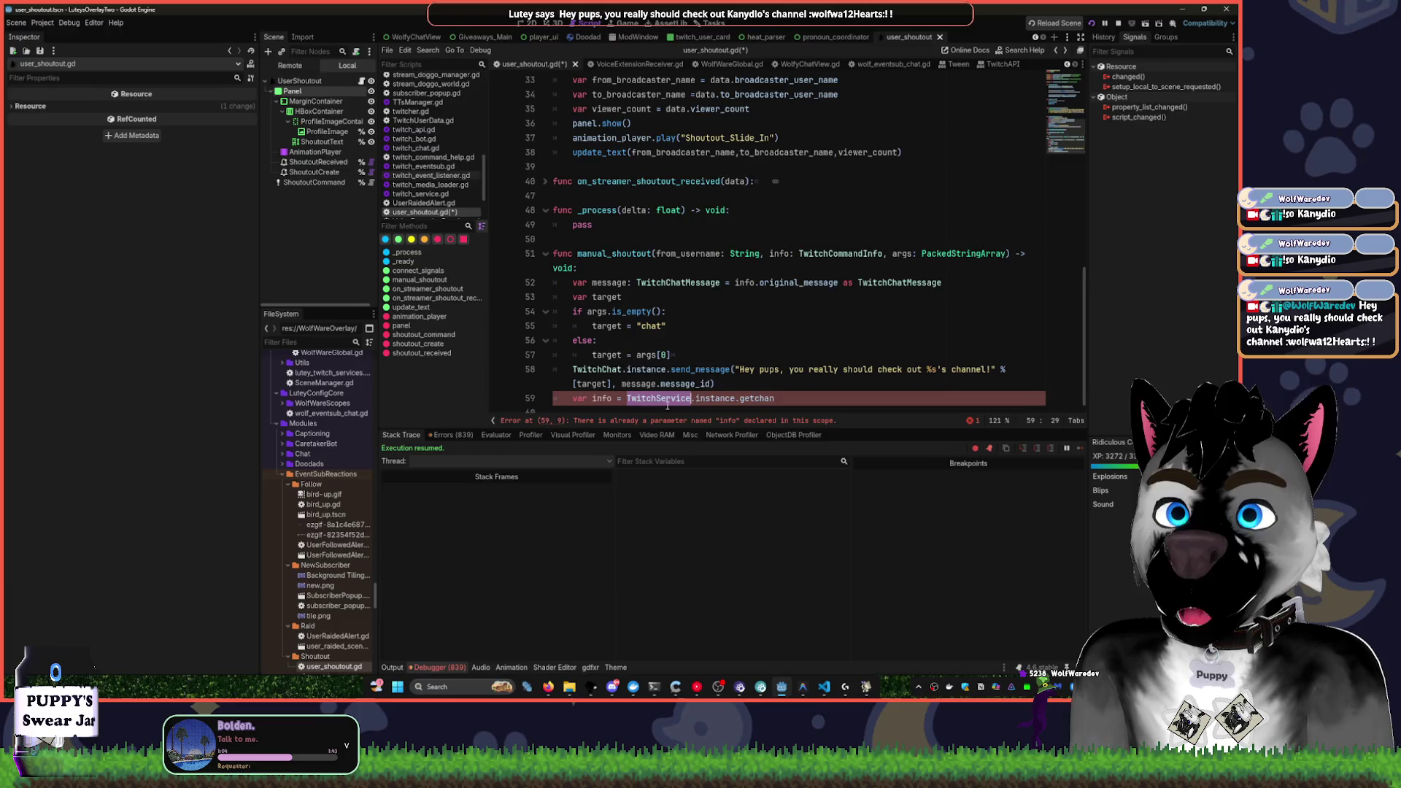
key("Delete")
key("Delete")
key("Delete")
key("BackSpace")
key("BackSpace")
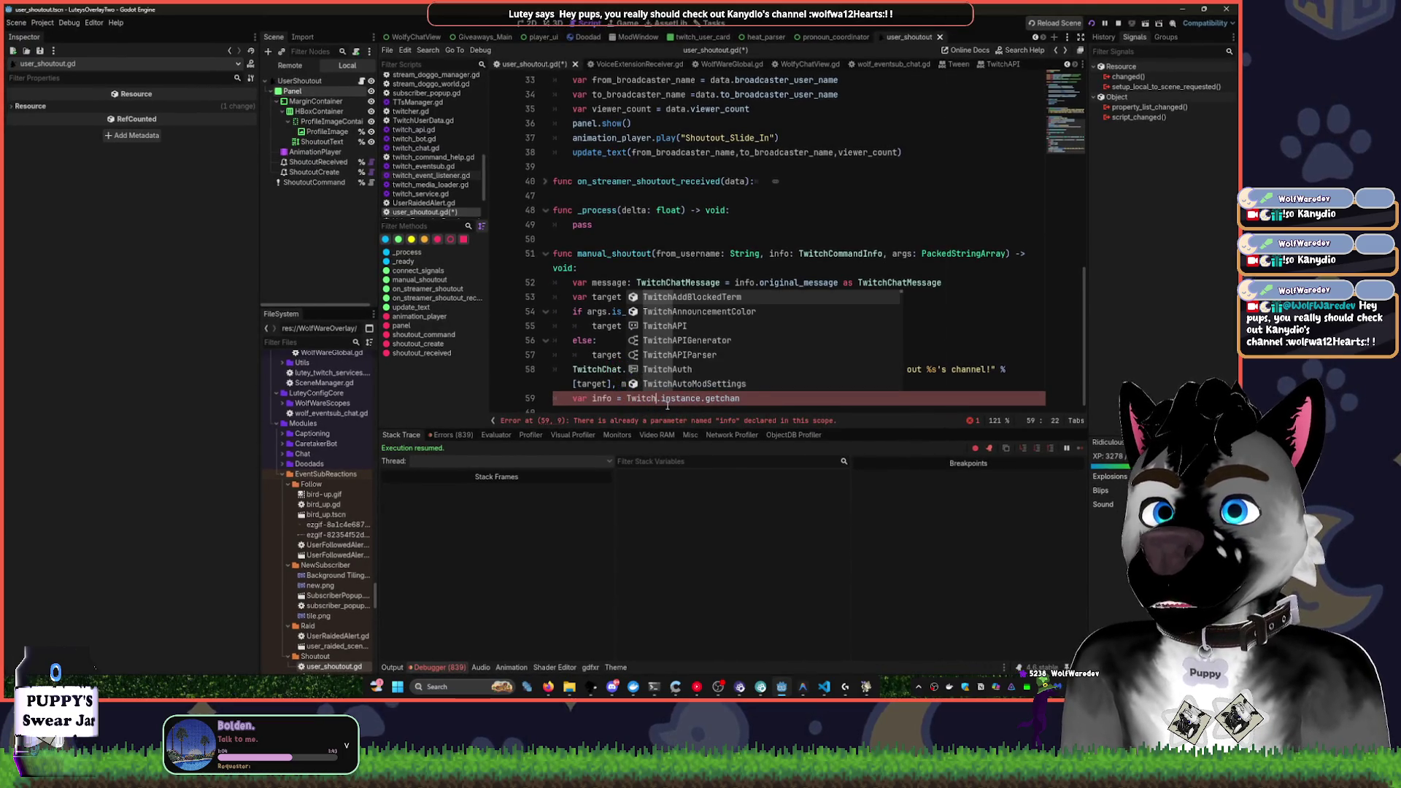
key("Down")
key("Down")
key("Return")
key("End")
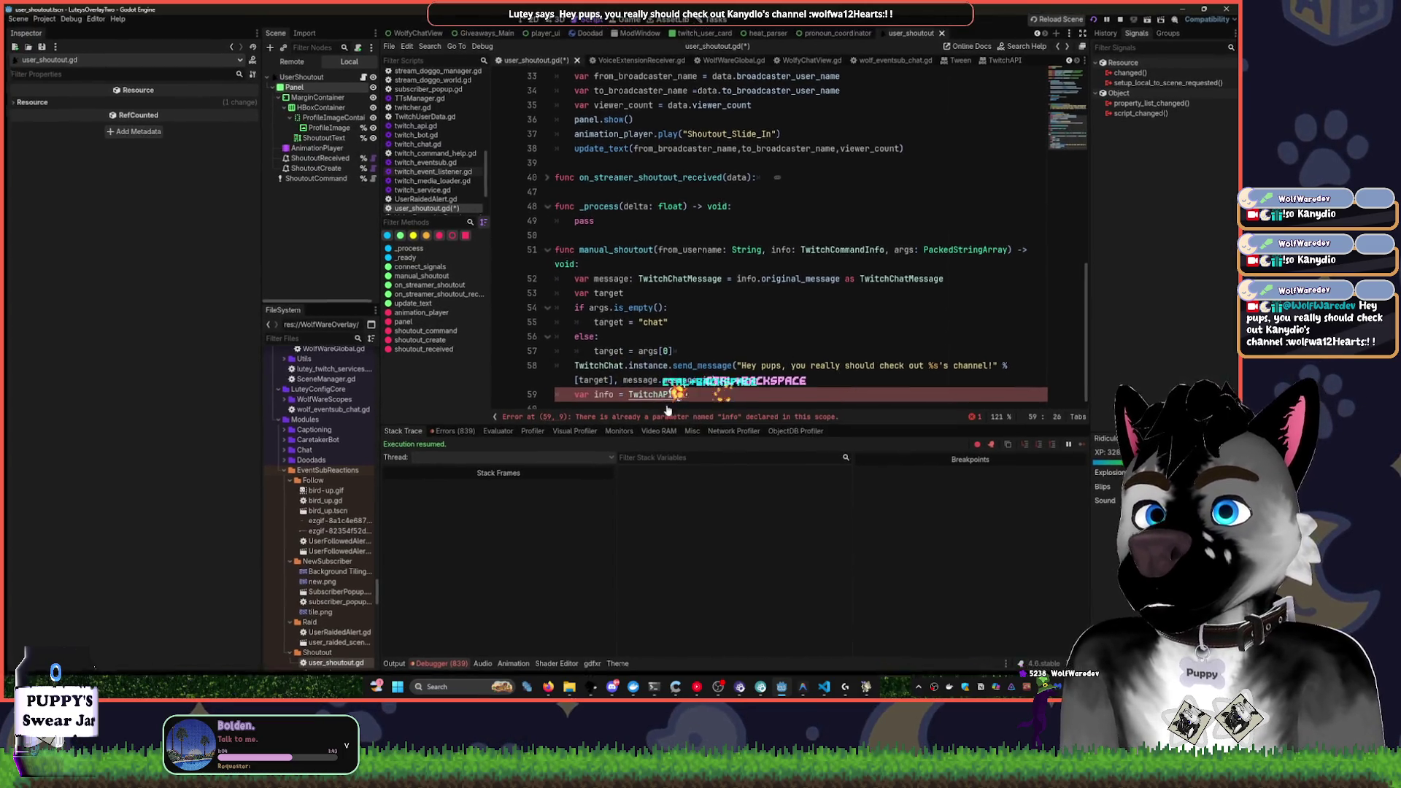
key("ctrl+BackSpace")
key("ctrl+BackSpace")
key("BackSpace")
key("BackSpace")
key("BackSpace")
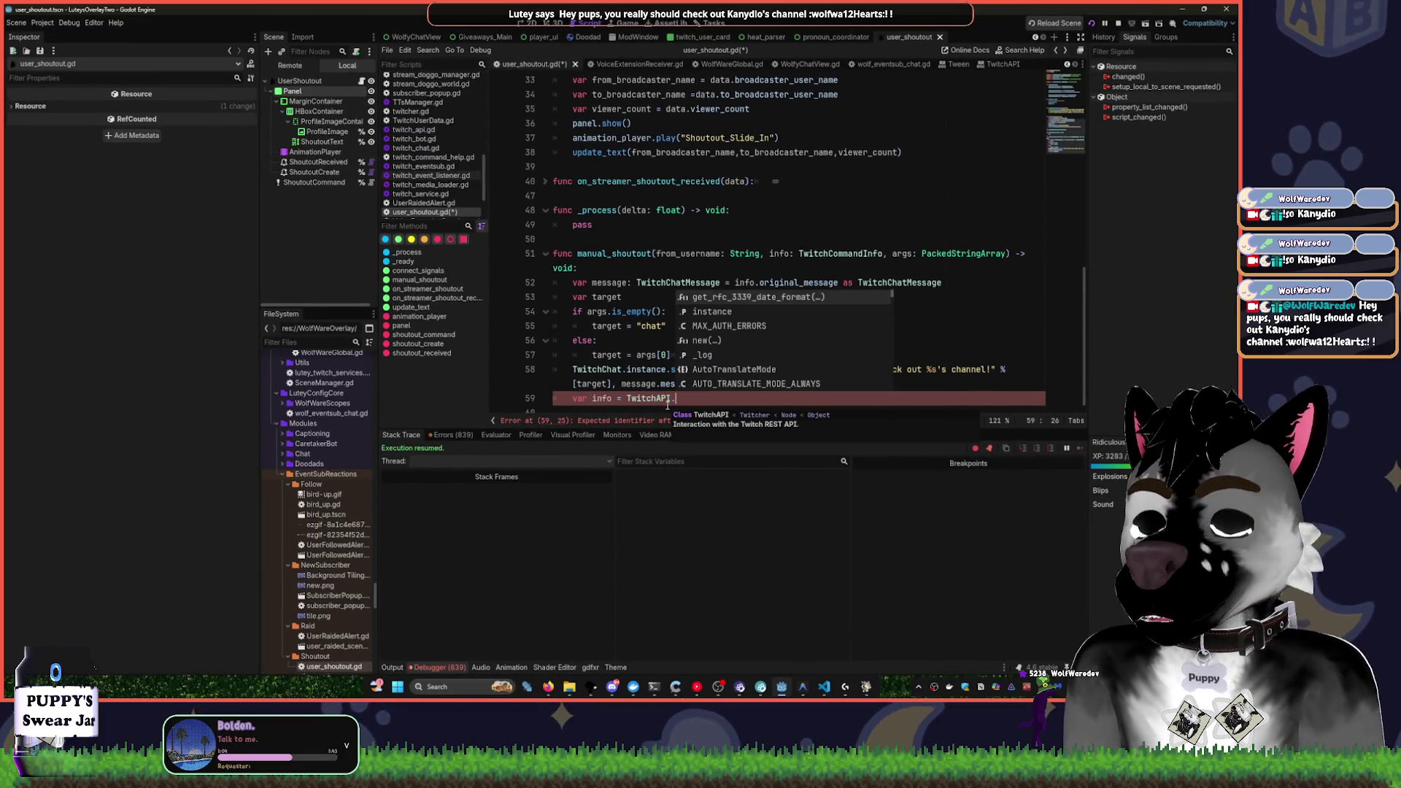
Complete line 59 as 'var info = TwitchAPI.instance.get_channel_information()'
type("get")
key("BackSpace")
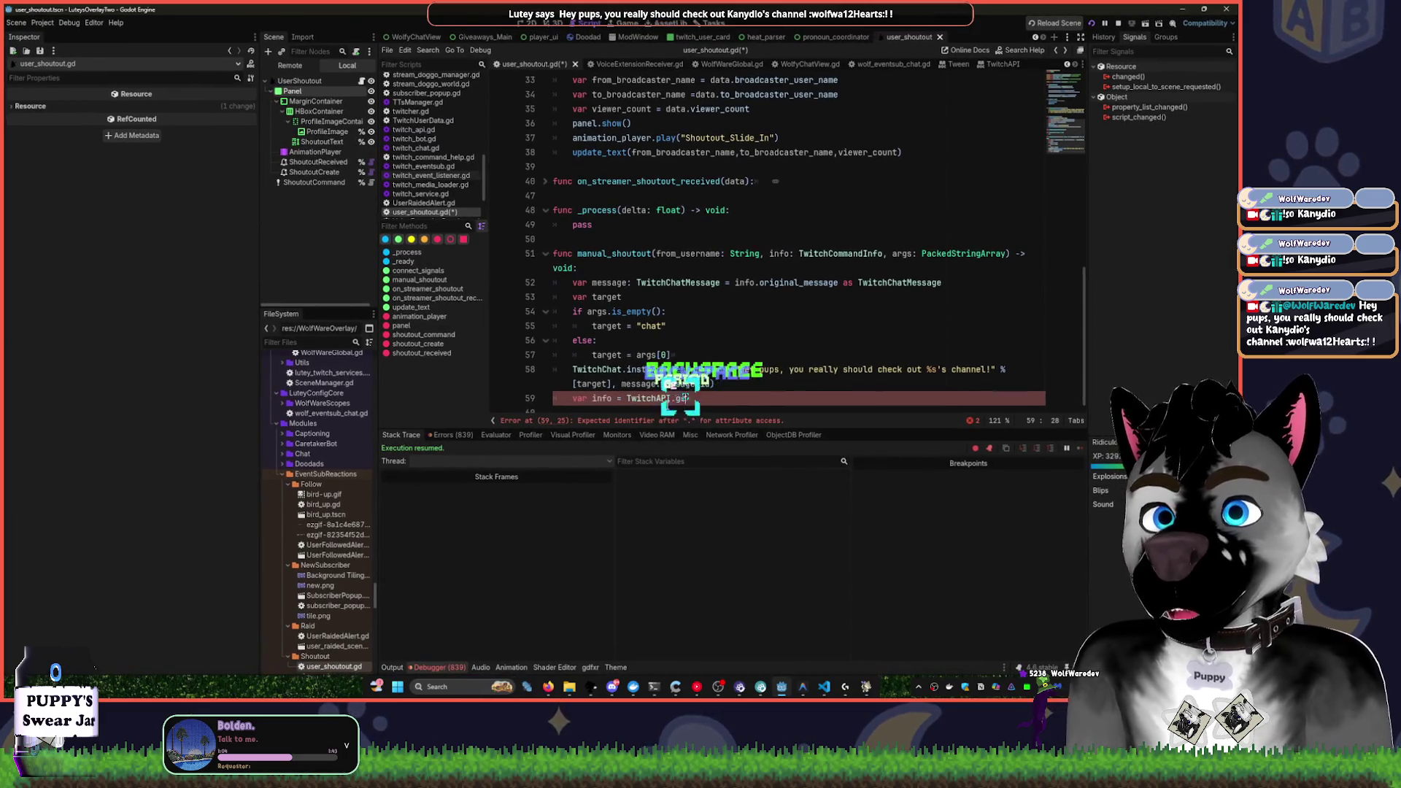
type("tc")
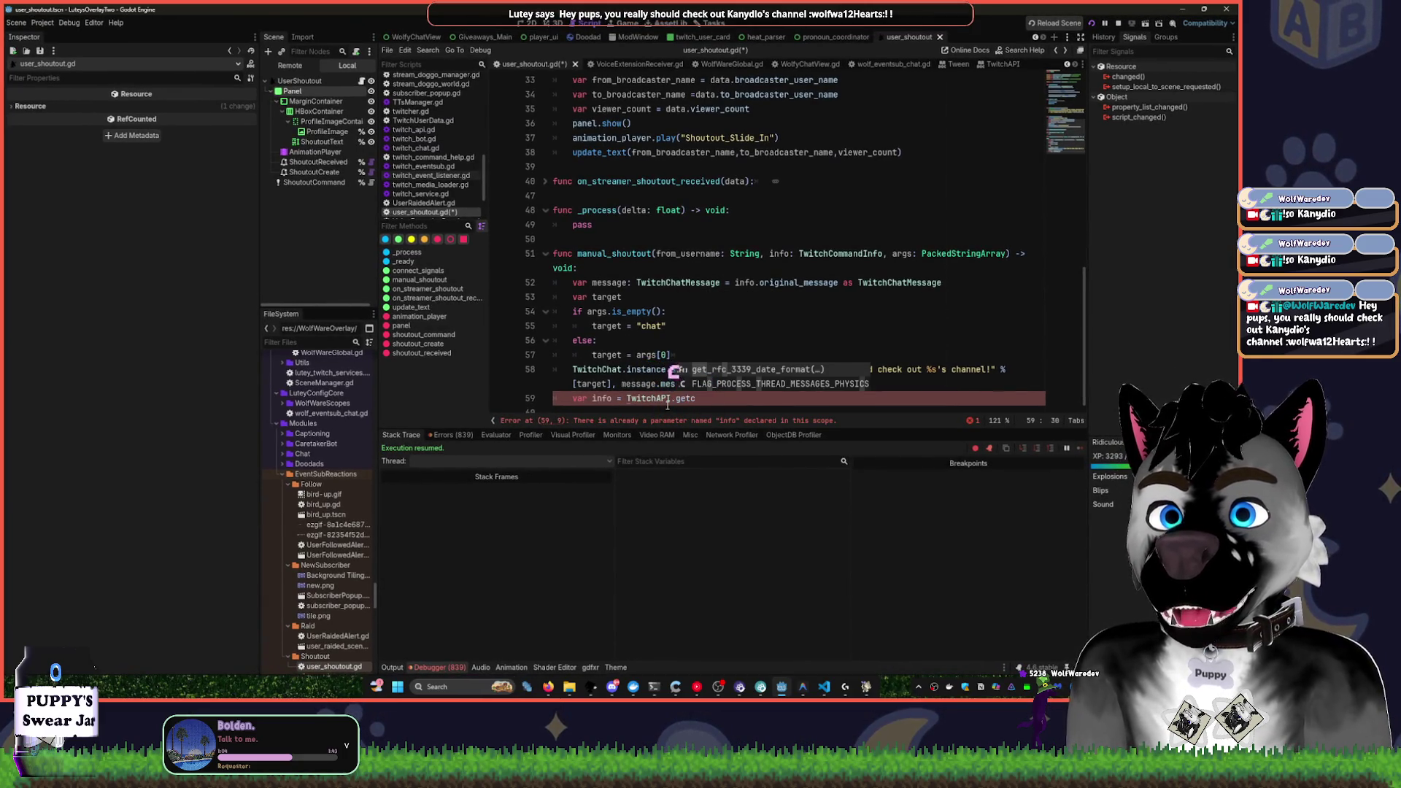
key("ctrl+BackSpace")
type("instanc")
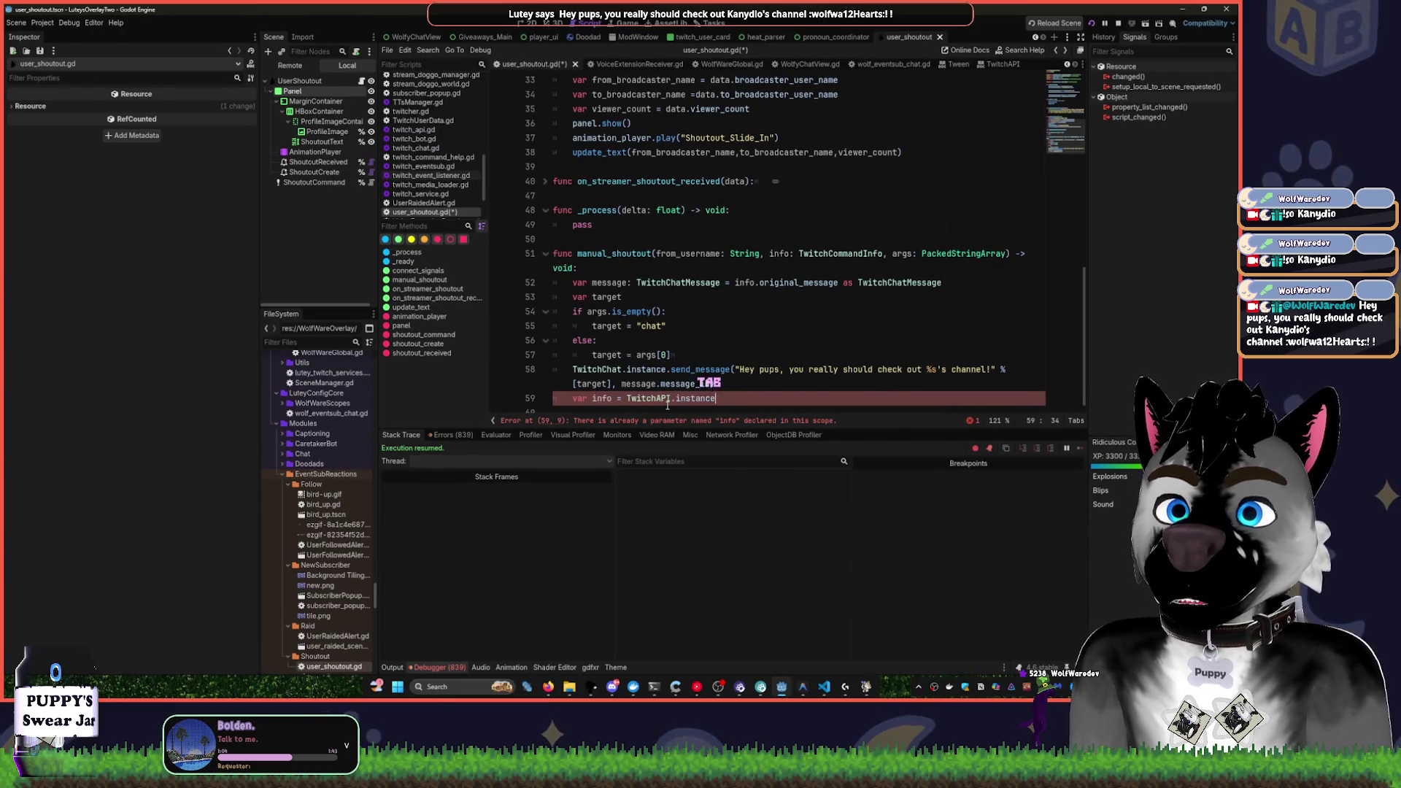
key("Tab")
type(".getch")
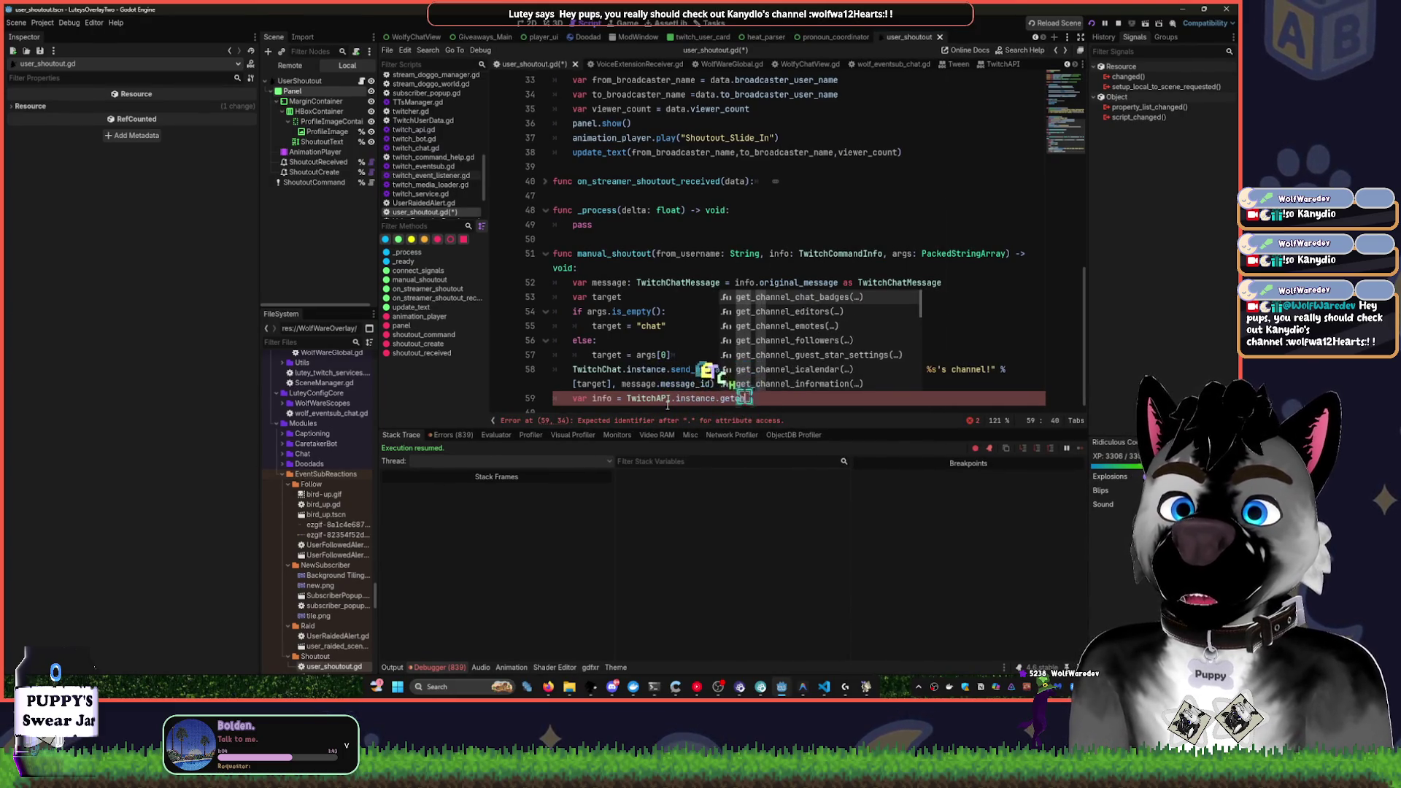
key("Down")
key("Down")
key("Down")
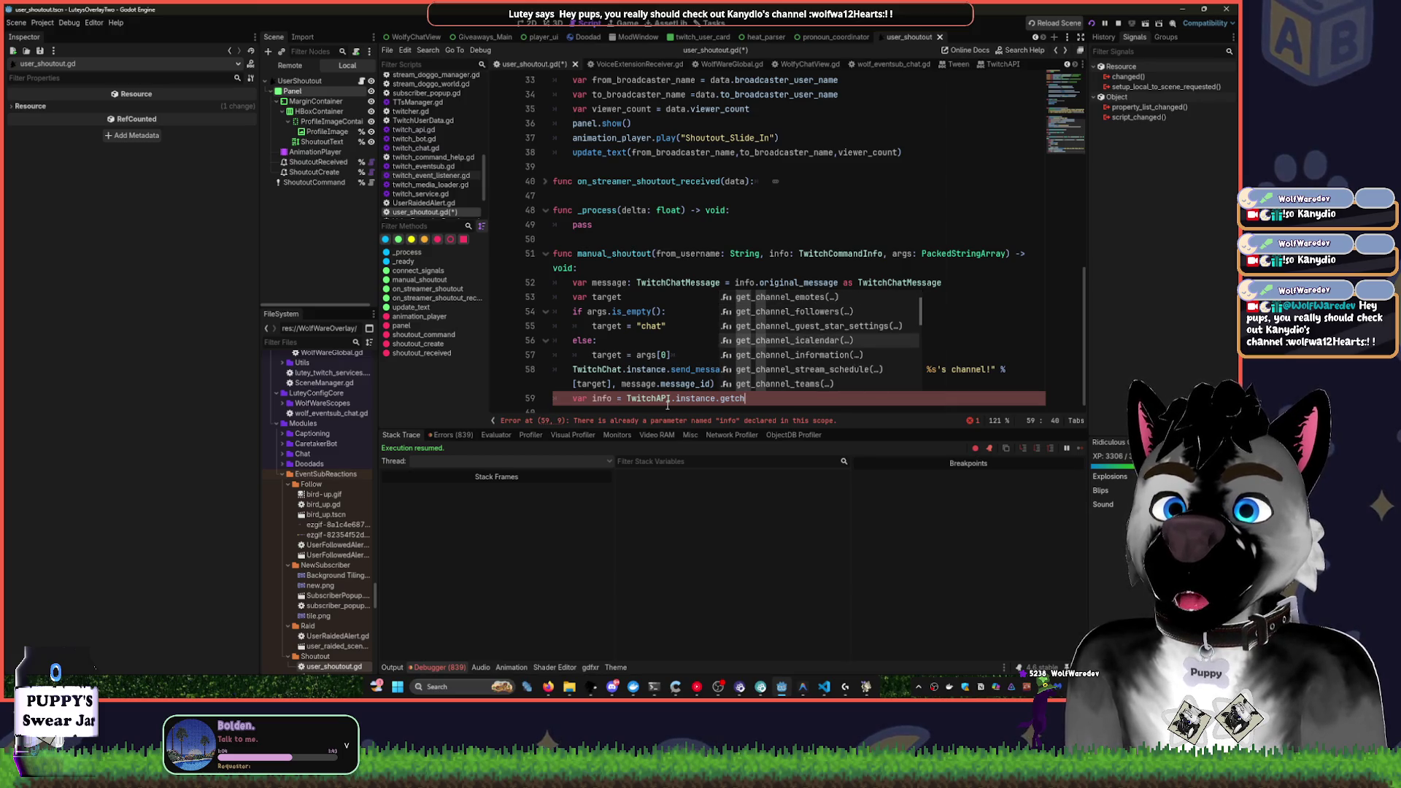
key("Down")
key("Return")
scroll(796, 294, "down", 1)
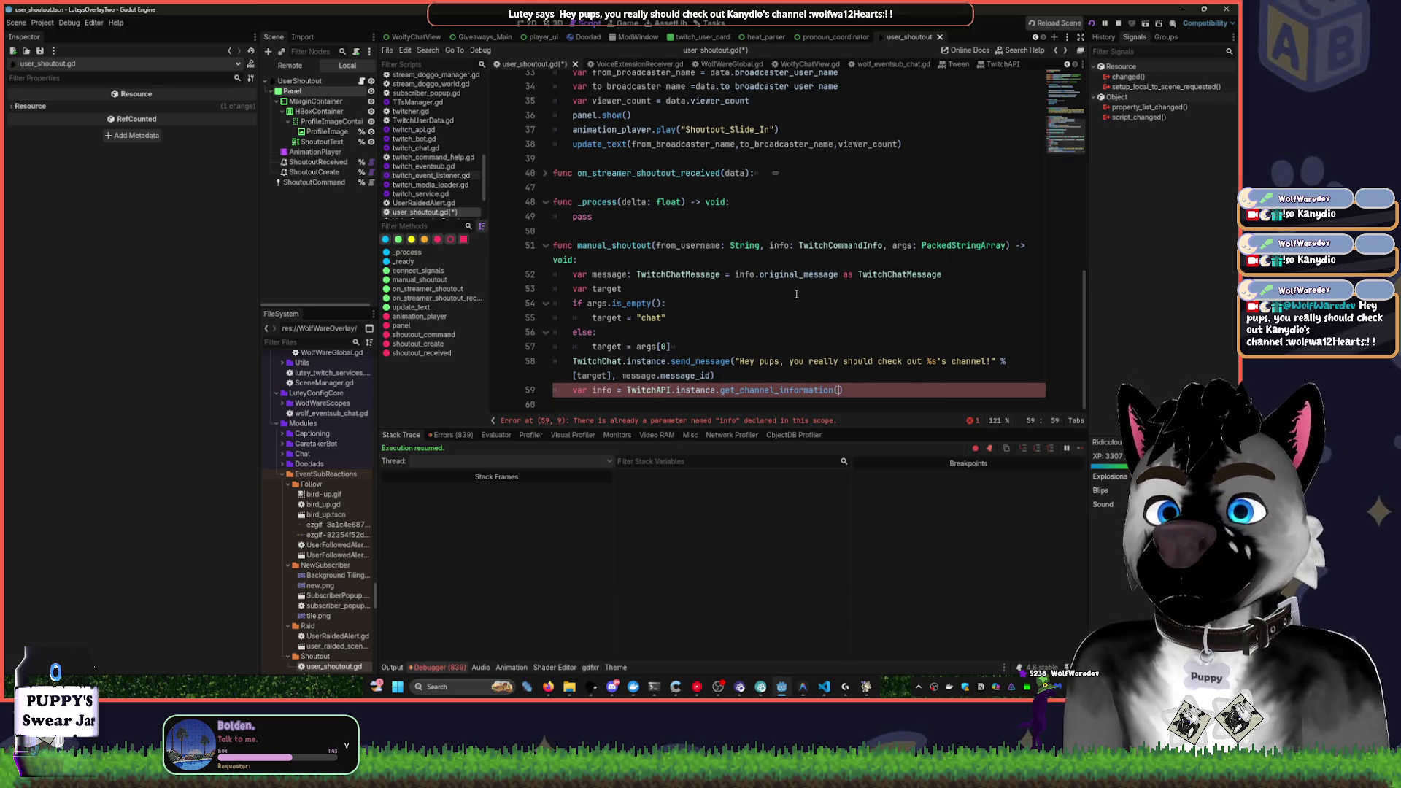
mouse_move(806, 391)
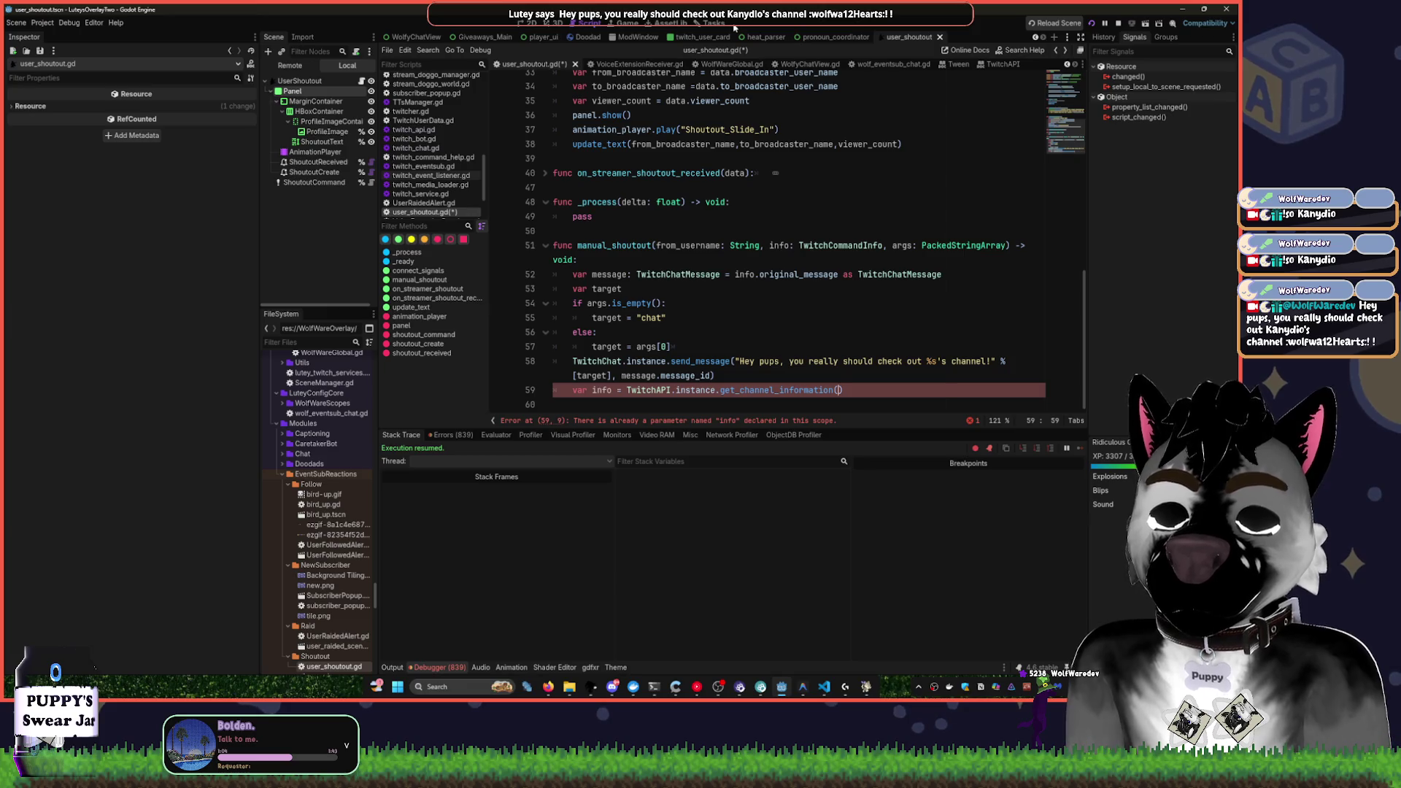
Filter the script list with 'glo' and open WolfWareGlobal.gd
left_click(807, 205)
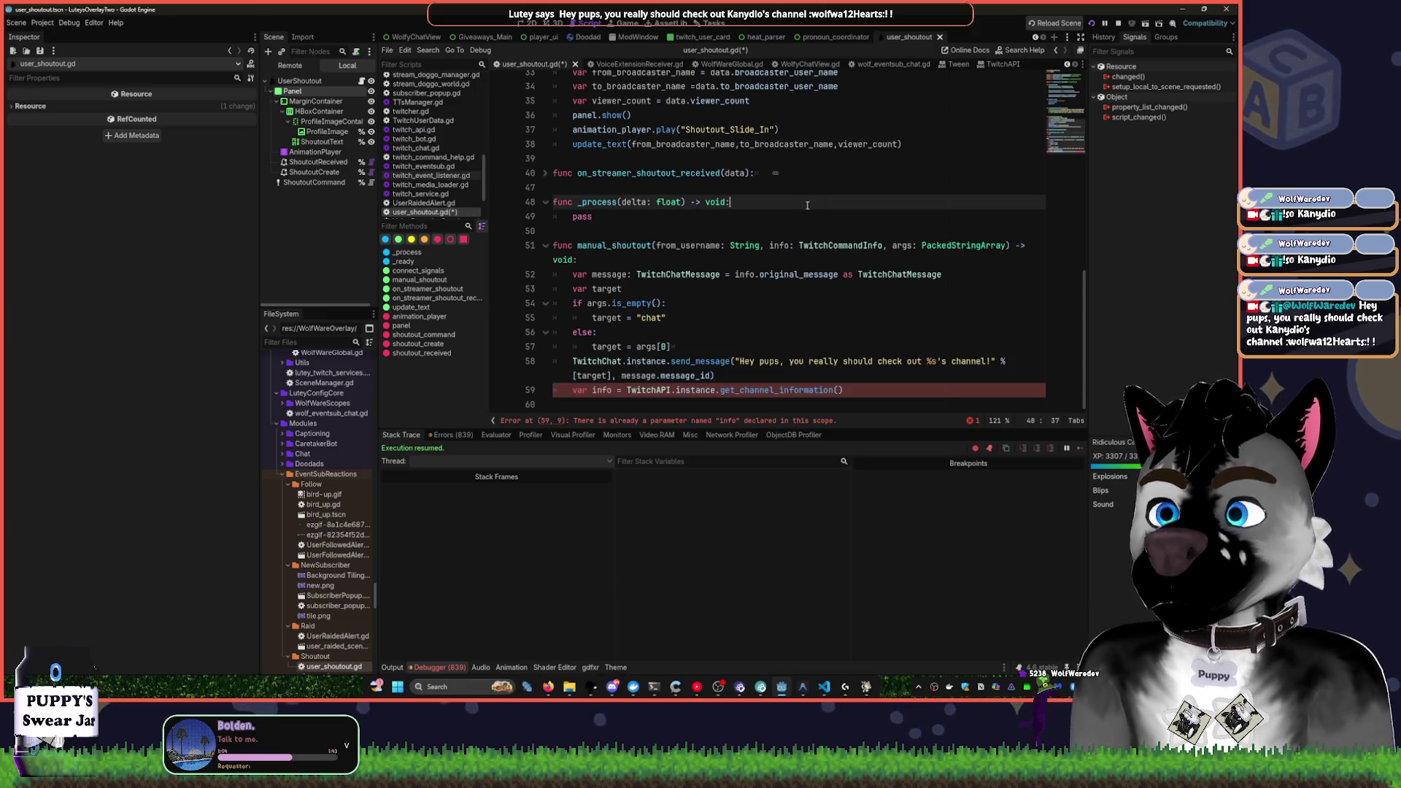
left_click(717, 145)
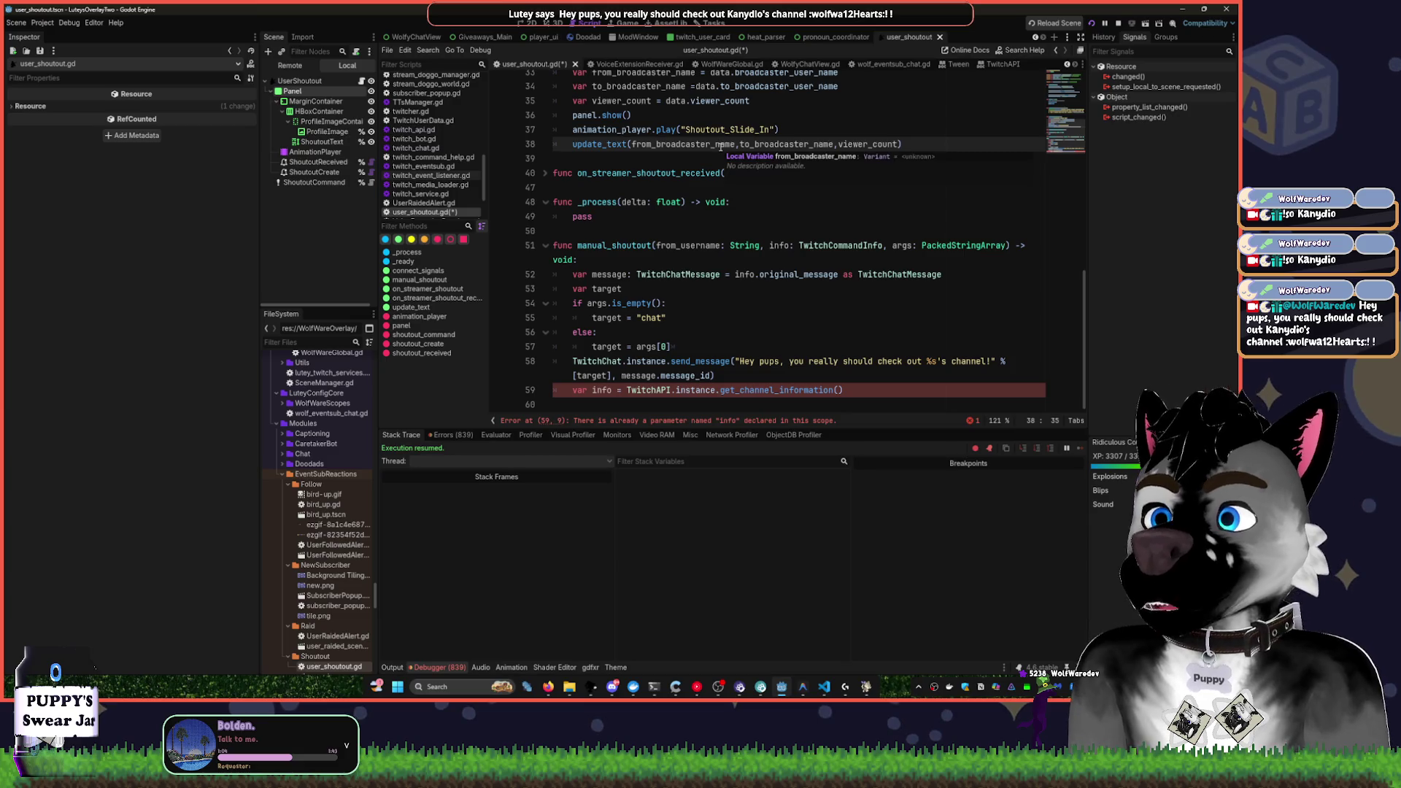
left_click(711, 275)
key("ctrl+shift+o")
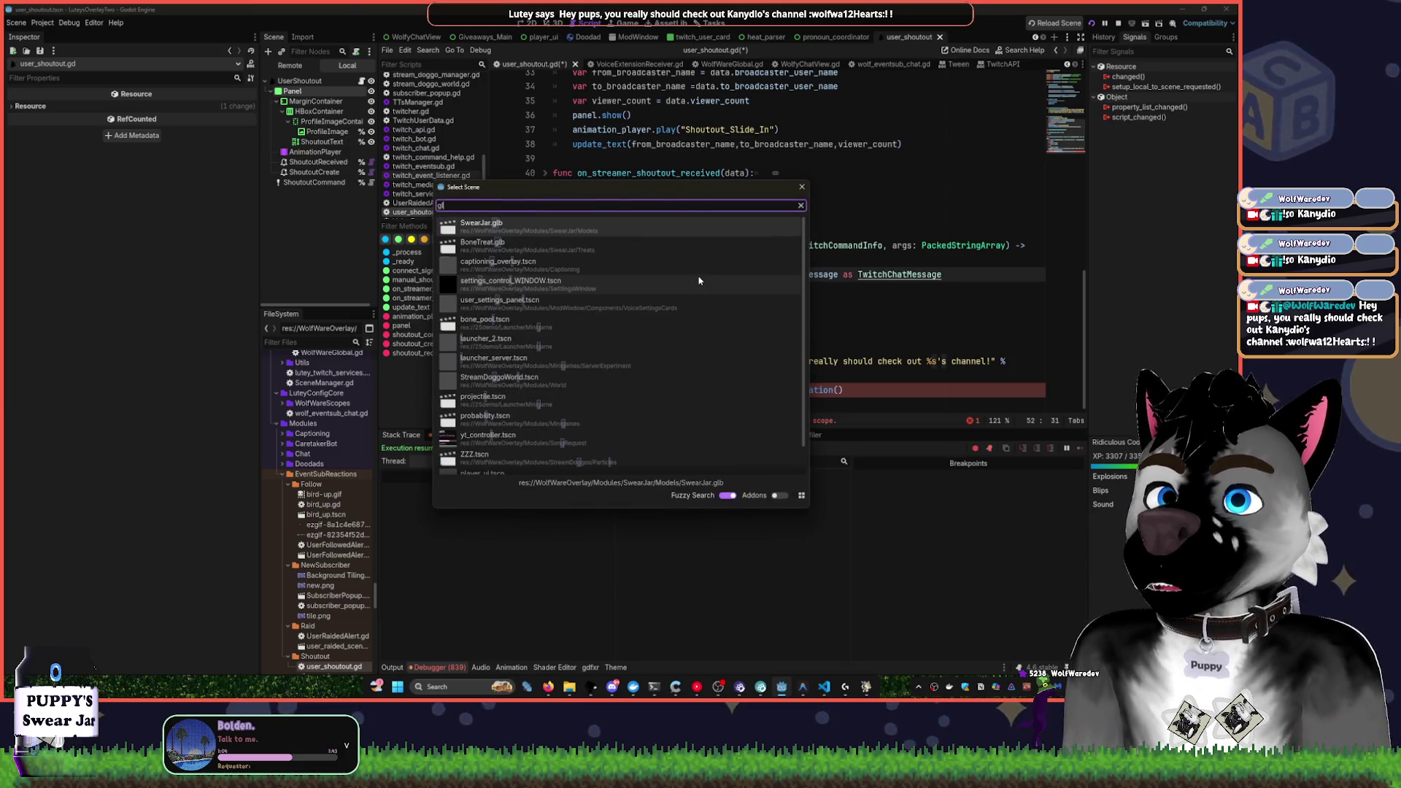
key("Escape")
type("glo")
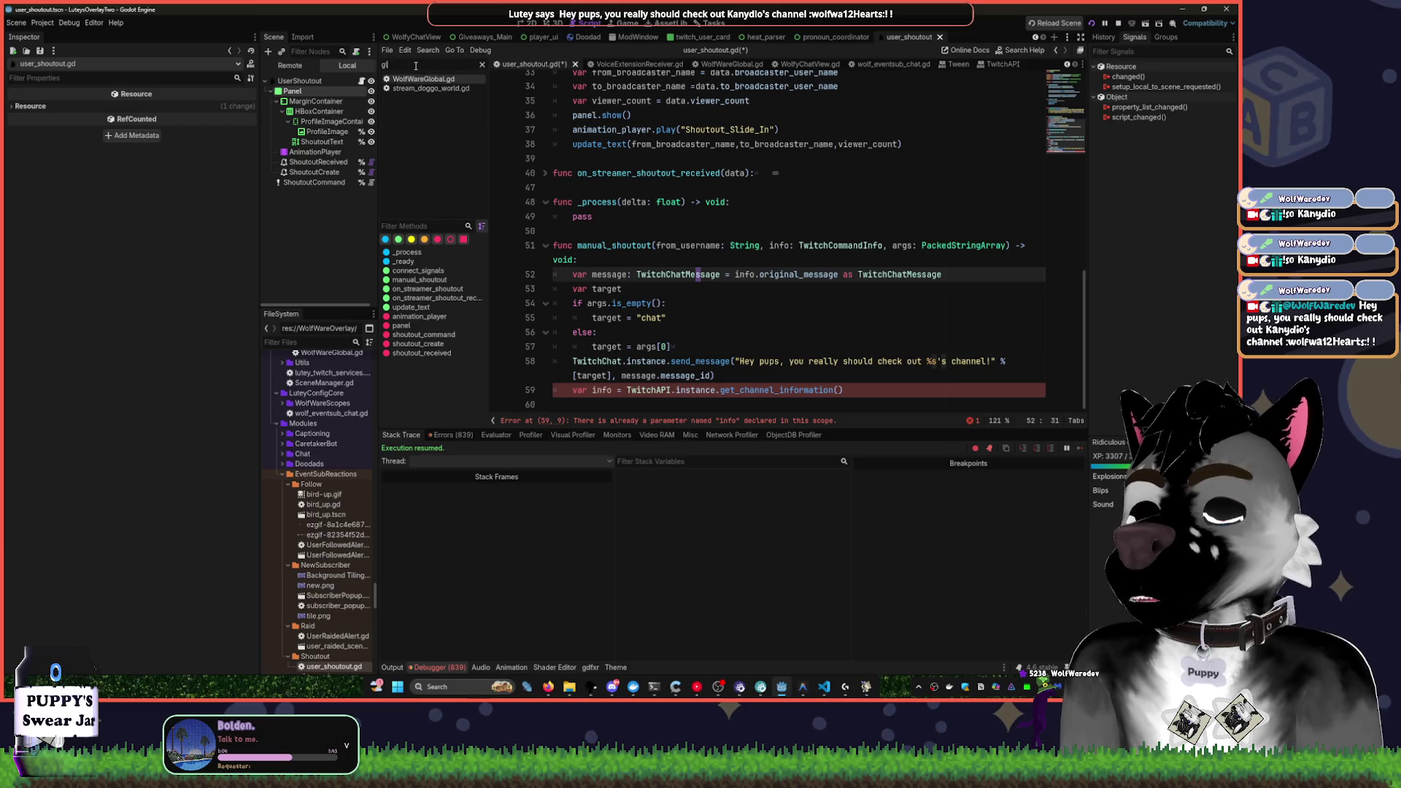
left_click(482, 65)
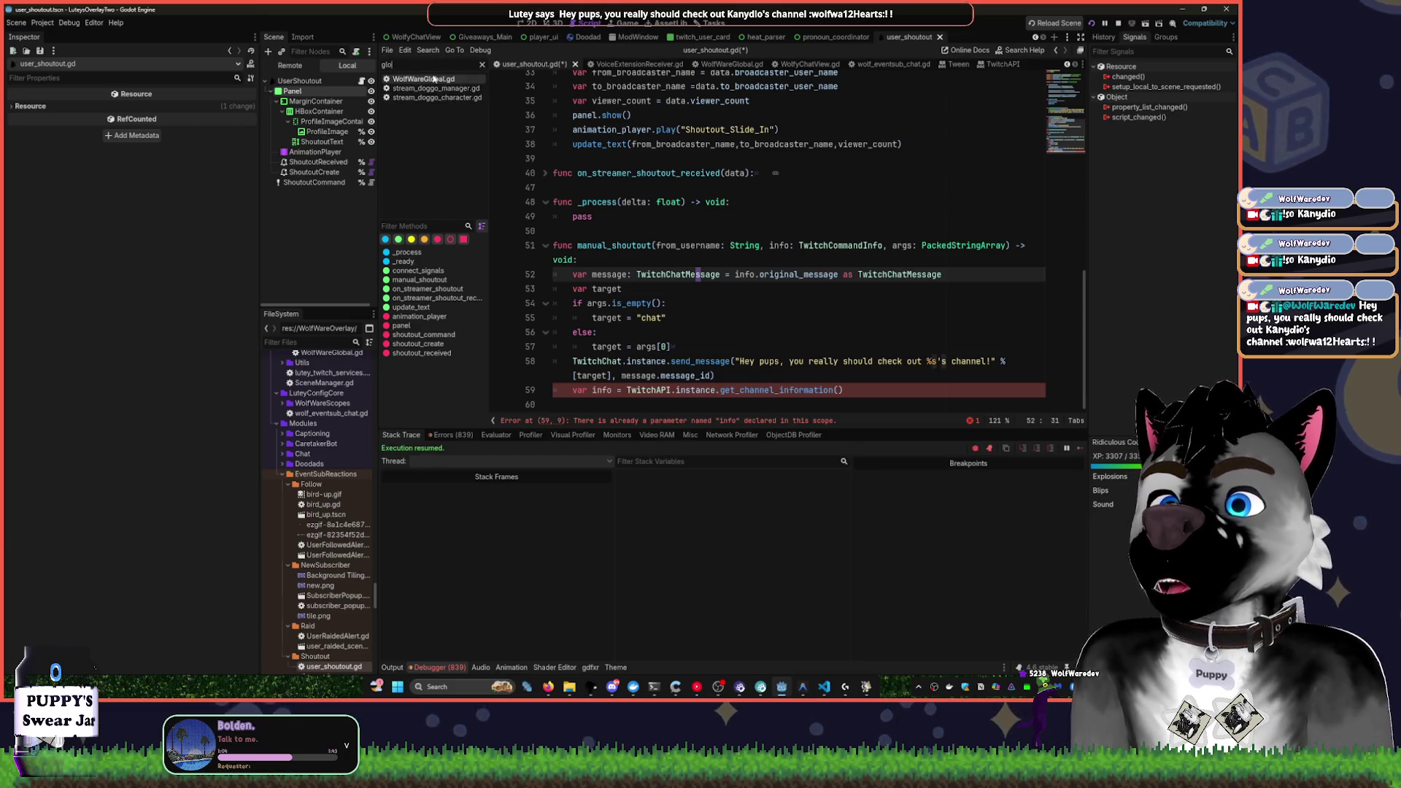
left_click(410, 79)
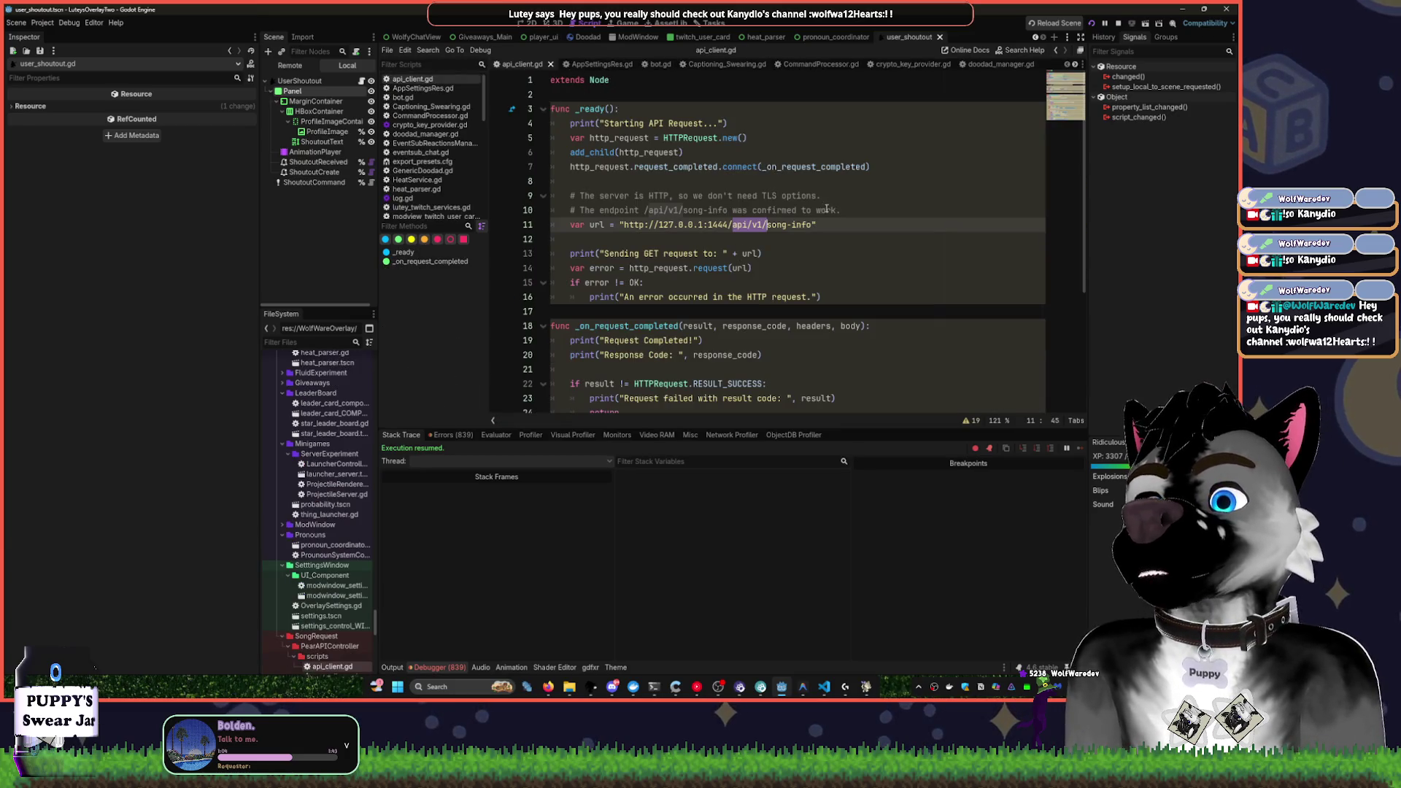
type("glo")
left_click(423, 79)
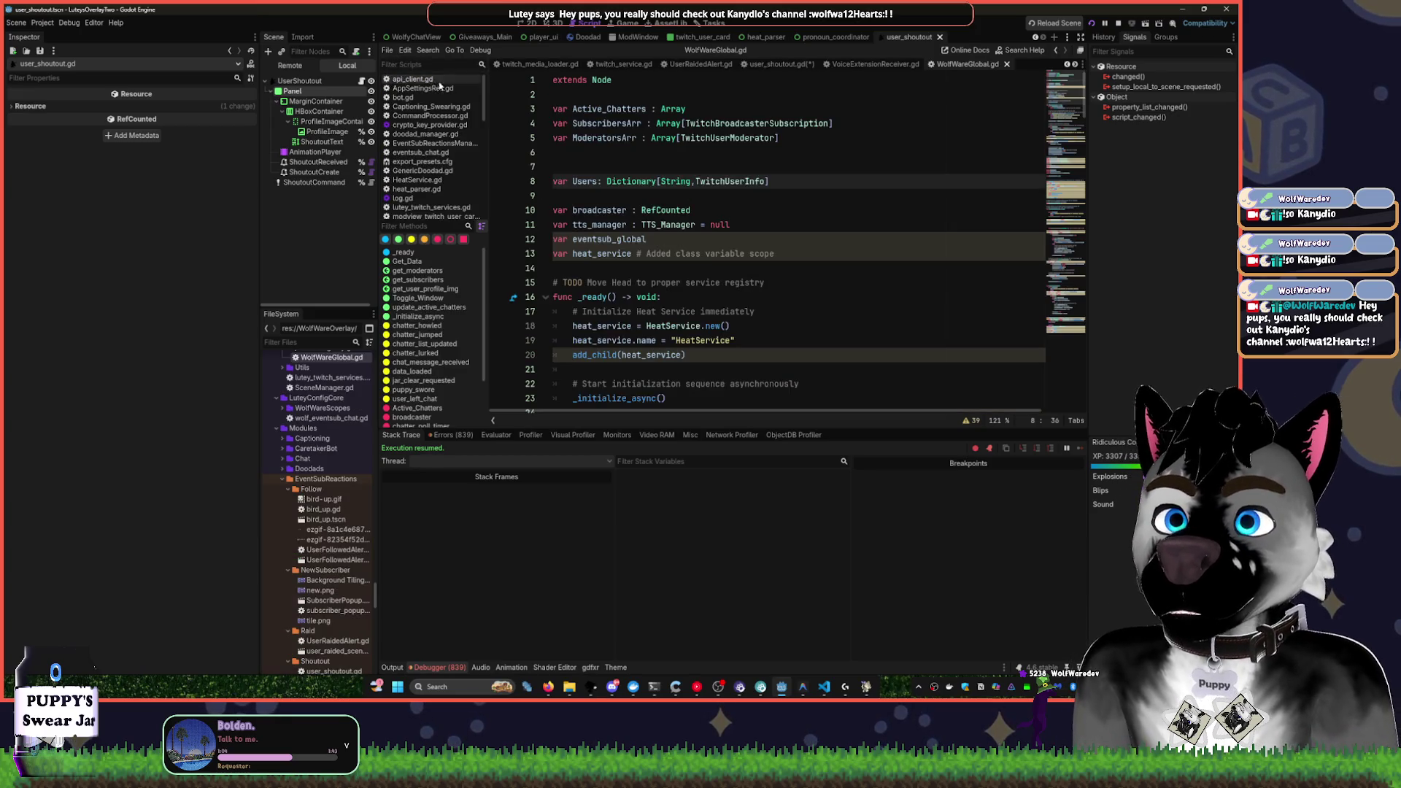